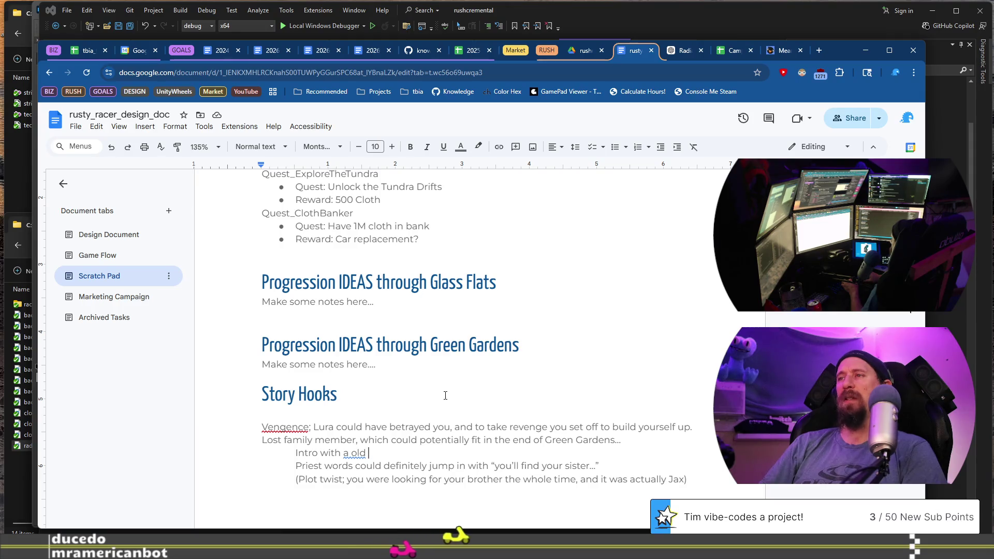
Step: Correct 'a old' to 'an old' and finish the intro line with 'photo in … to the wastelands'
{"action": "key", "text": "Left"}
{"action": "key", "text": "Left"}
{"action": "key", "text": "Left"}
{"action": "key", "text": "BackSpace"}
{"action": "type", "text": "n"}
{"action": "key", "text": "End"}
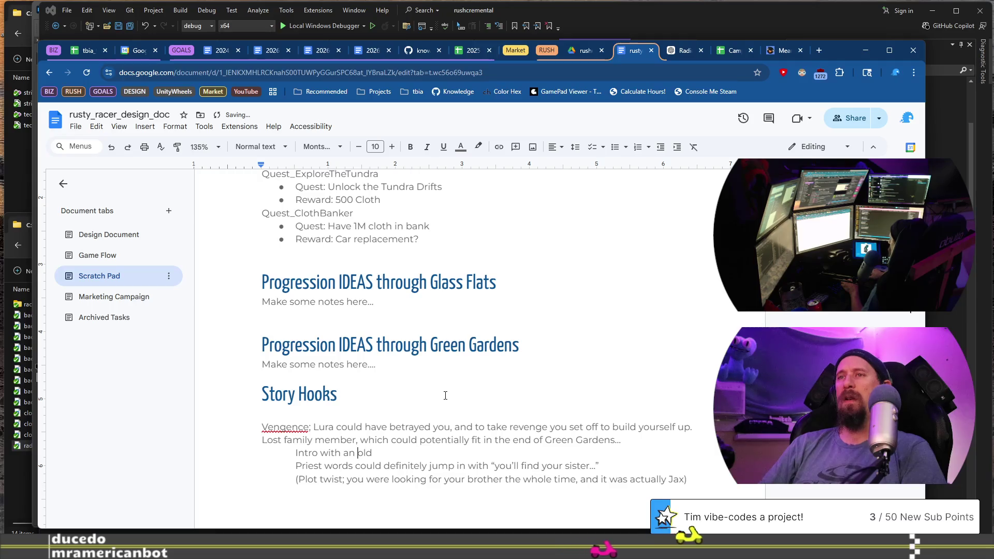
{"action": "type", "text": "pho"}
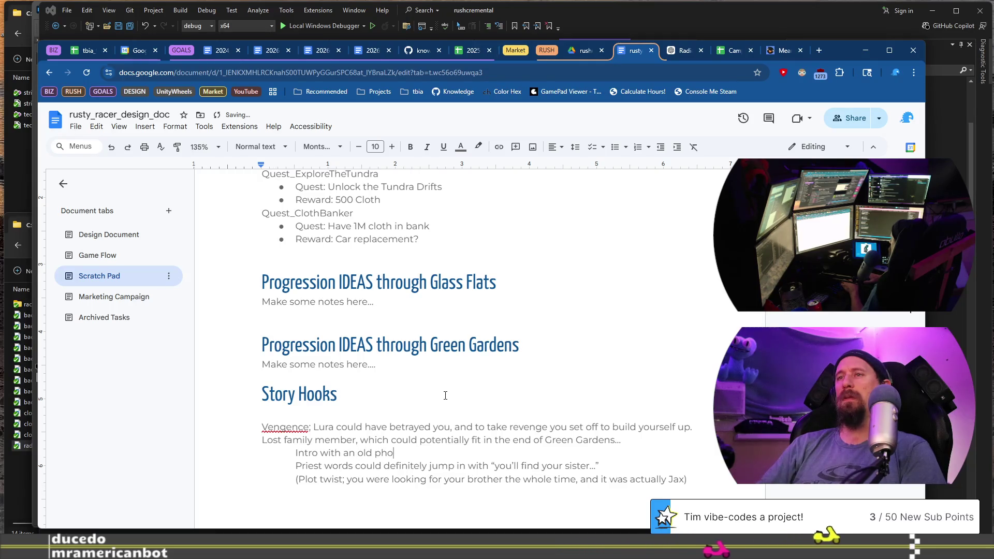
{"action": "type", "text": "to in"}
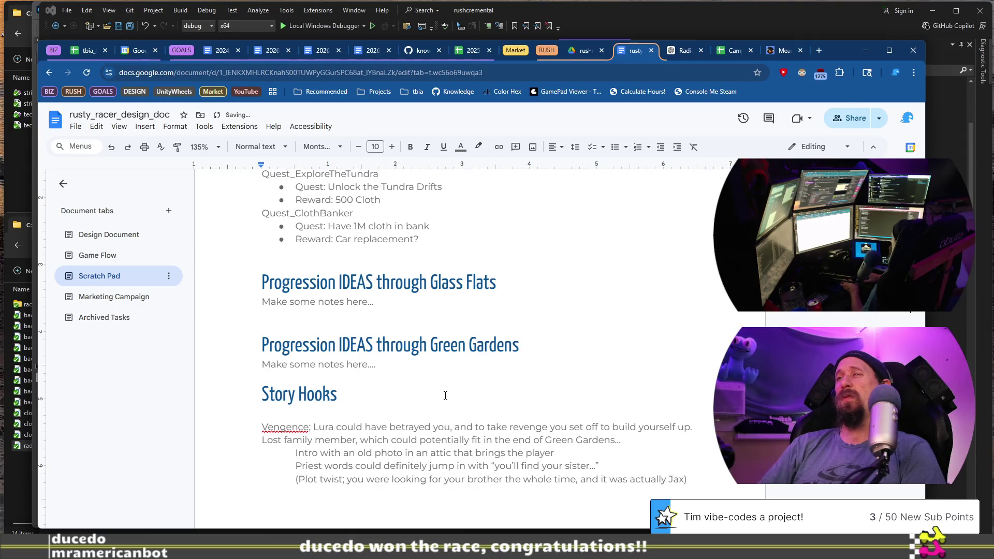
{"action": "type", "text": "TOO"}
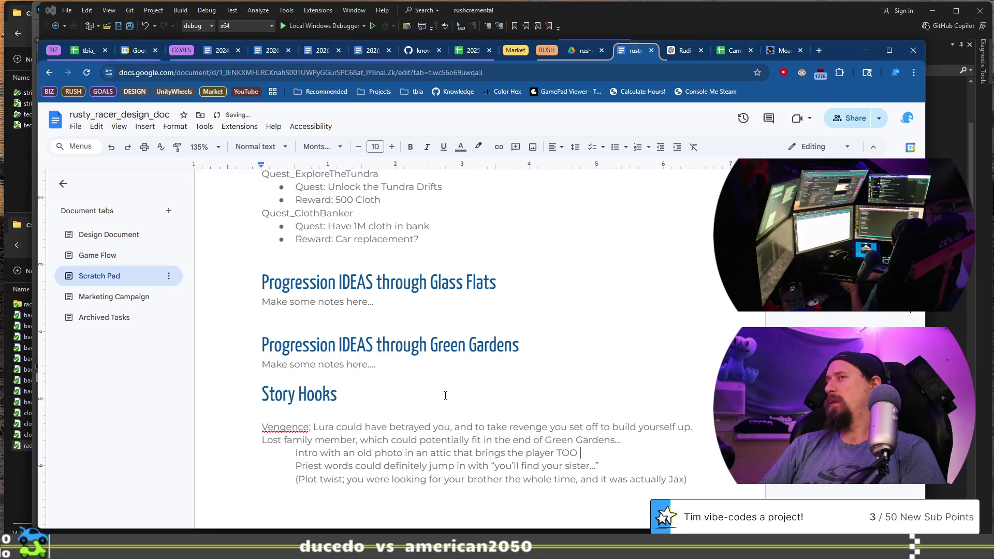
{"action": "key", "text": "BackSpace"}
{"action": "key", "text": "BackSpace"}
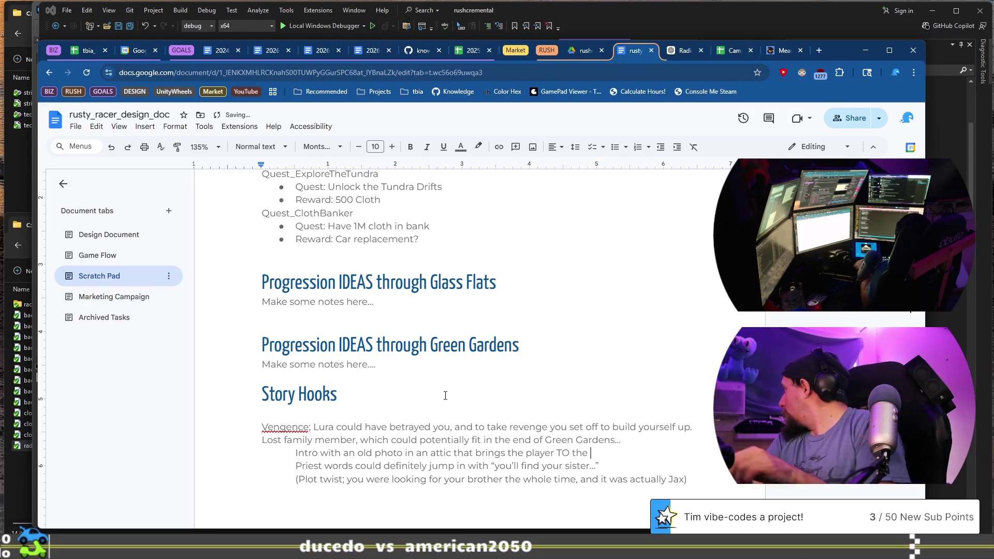
{"action": "type", "text": "the"}
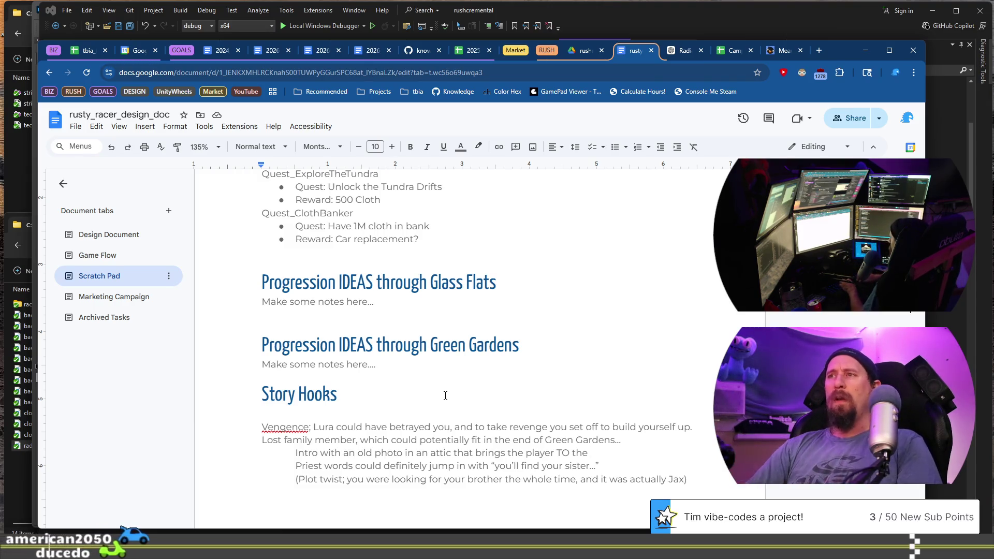
{"action": "type", "text": " wast"}
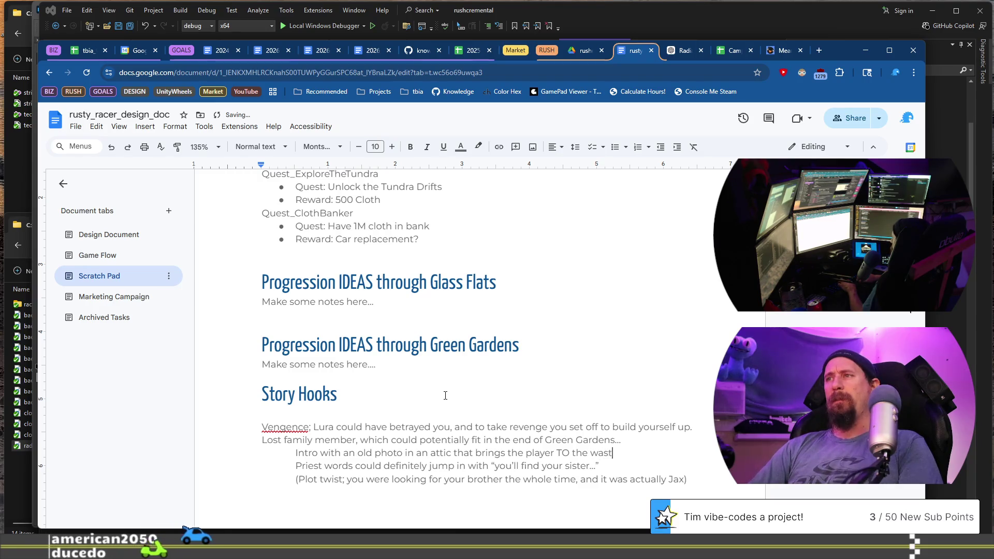
{"action": "type", "text": "elands"}
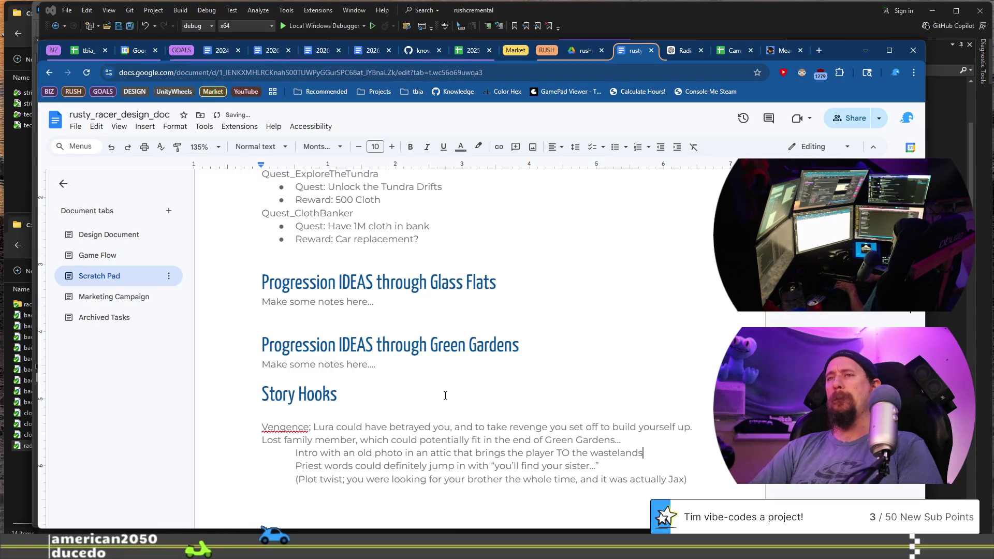
Step: Add an indented 'Problem here' line beneath the intro line
{"action": "key", "text": "Return"}
{"action": "key", "text": "Tab"}
{"action": "type", "text": "Problem here"}
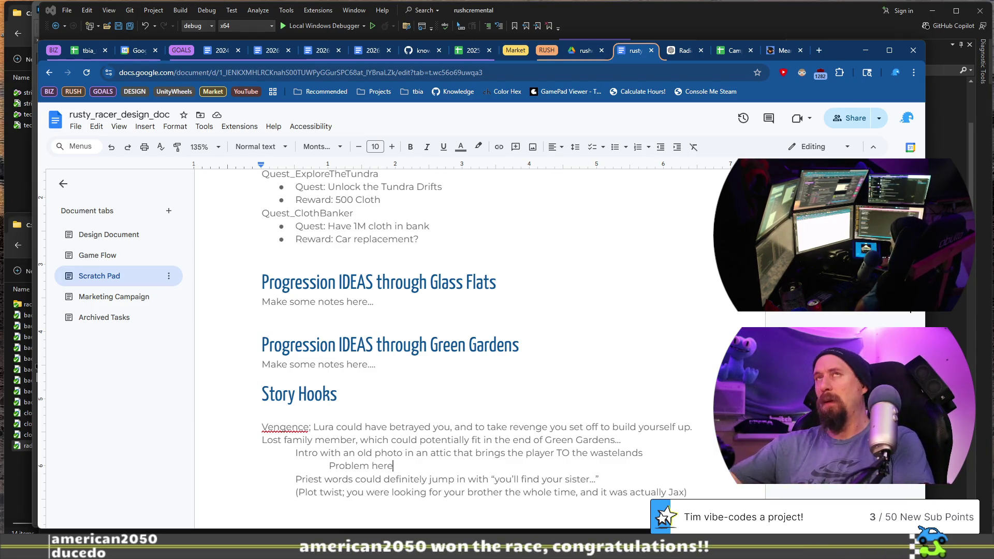
Step: Extend the Problem note to 'may be the concept the player starts in a "better" area'
{"action": "scroll", "coordinate": [438, 417], "scroll_direction": "down", "scroll_amount": 2}
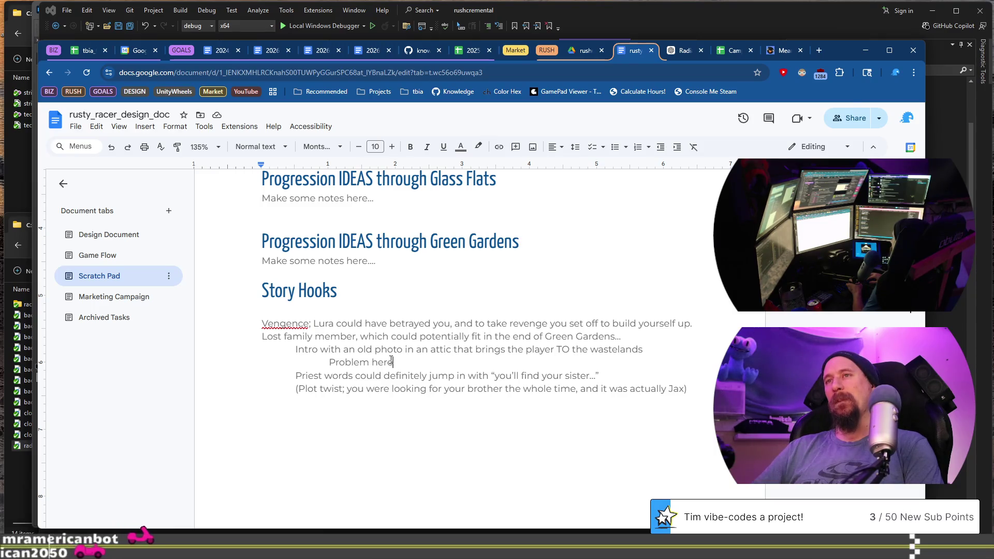
{"action": "type", "text": " may be "}
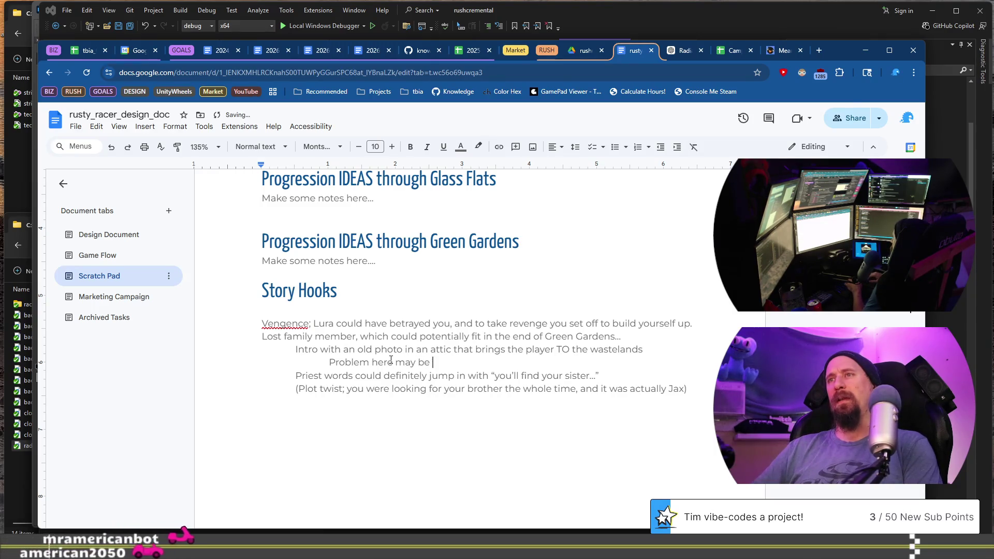
{"action": "type", "text": "the idea"}
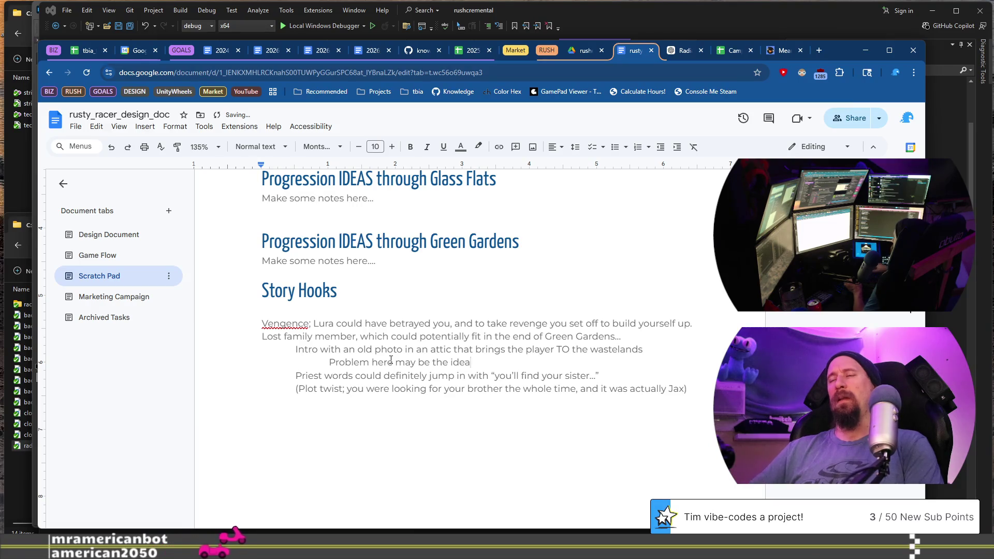
{"action": "key", "text": "ctrl+BackSpace"}
{"action": "type", "text": "concept th"}
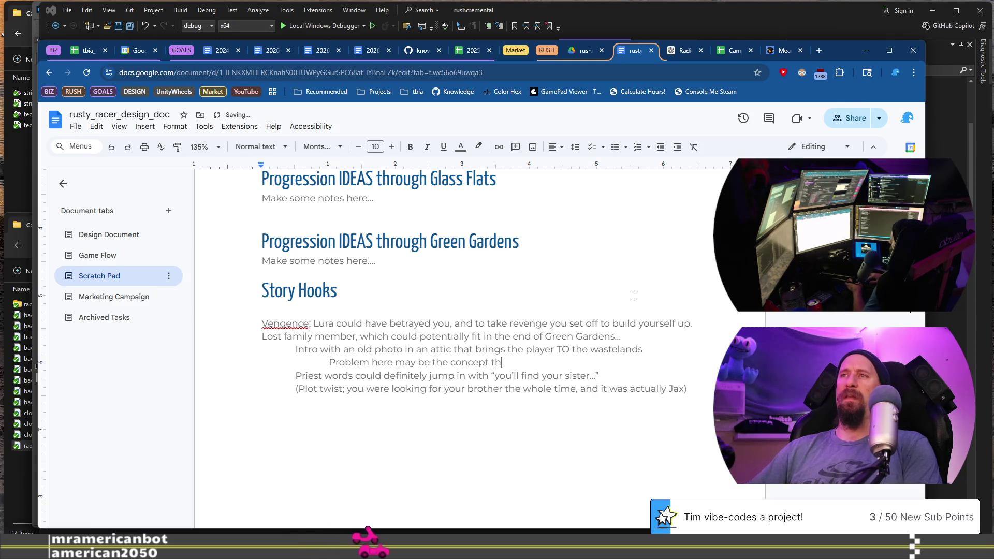
{"action": "type", "text": "e player starts in the"}
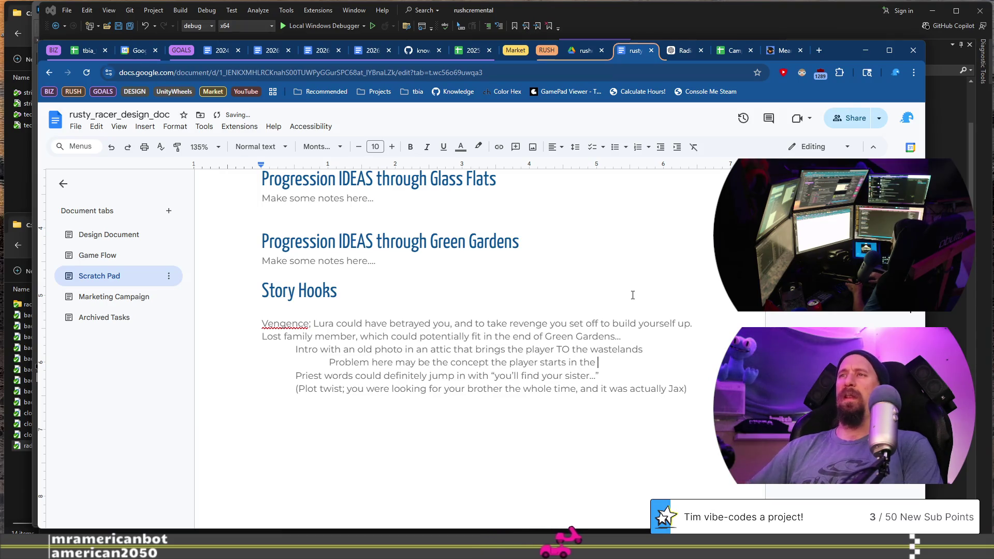
{"action": "key", "text": "BackSpace"}
{"action": "key", "text": "BackSpace"}
{"action": "key", "text": "BackSpace"}
{"action": "type", "text": "a g"}
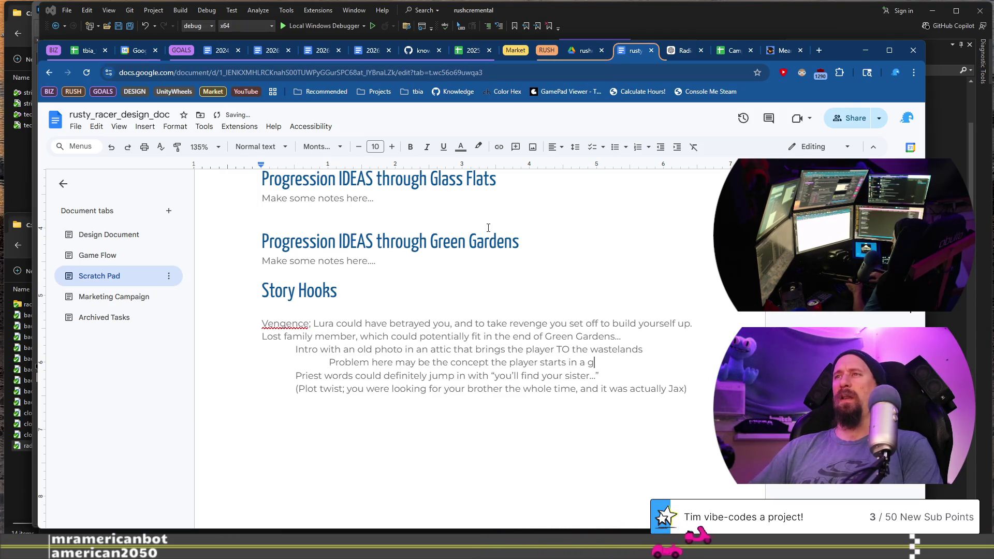
{"action": "key", "text": "BackSpace"}
{"action": "type", "text": "\"good\""}
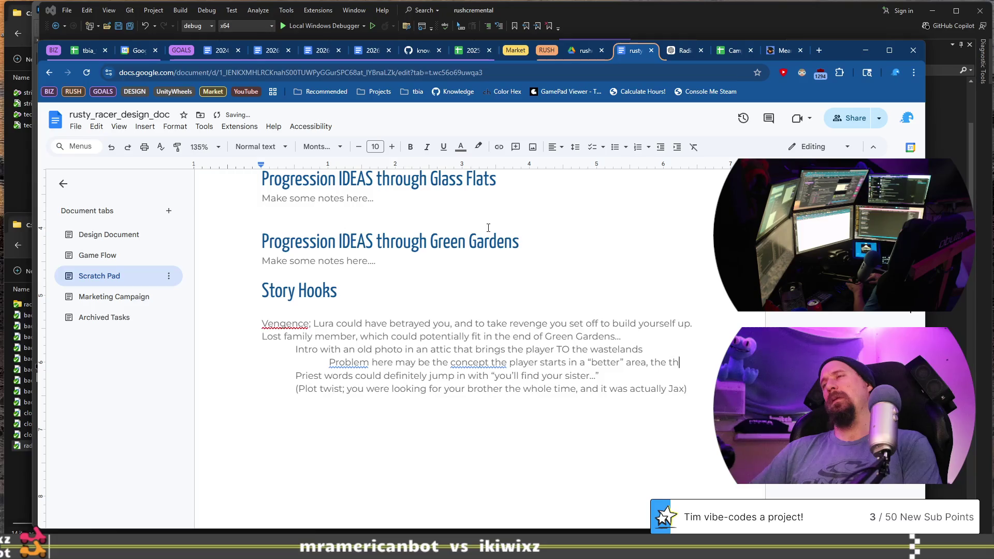
{"action": "type", "text": "eme/progression of"}
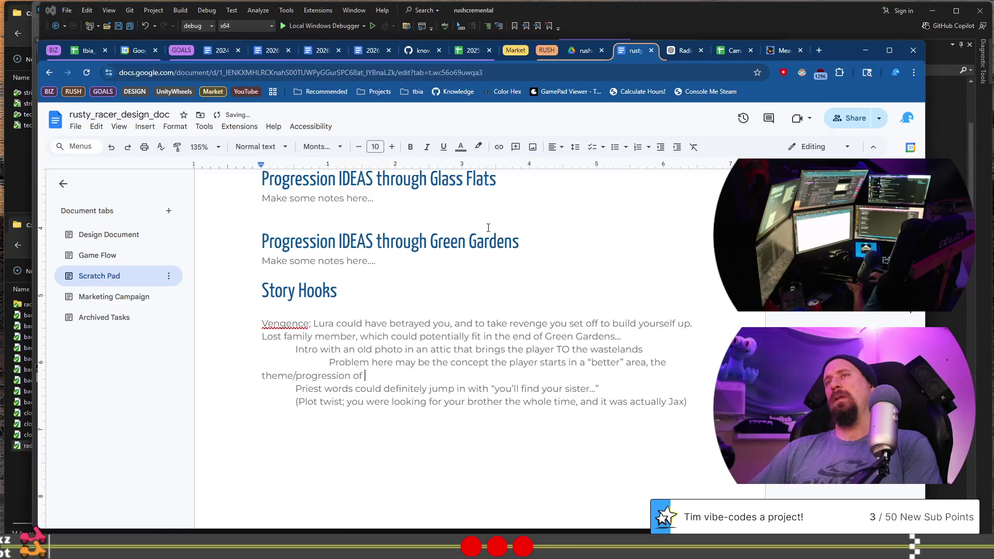
{"action": "type", "text": "game"}
Step: Bullet the attic-photo intro line and nest the 'Problem here' note under it as a sub-bullet
{"action": "key", "text": "Up"}
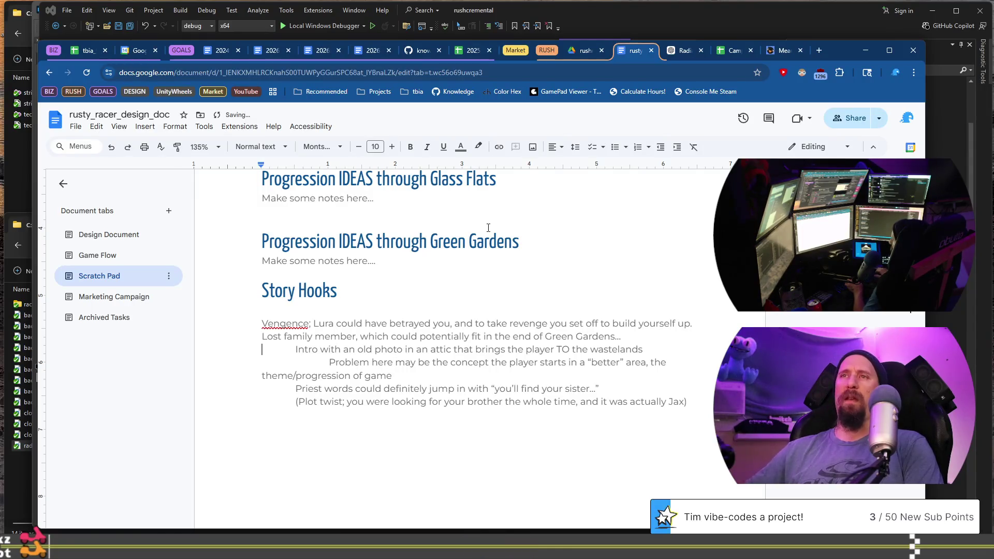
{"action": "key", "text": "BackSpace"}
{"action": "key", "text": "ctrl+shift+8"}
{"action": "key", "text": "Down"}
{"action": "key", "text": "BackSpace"}
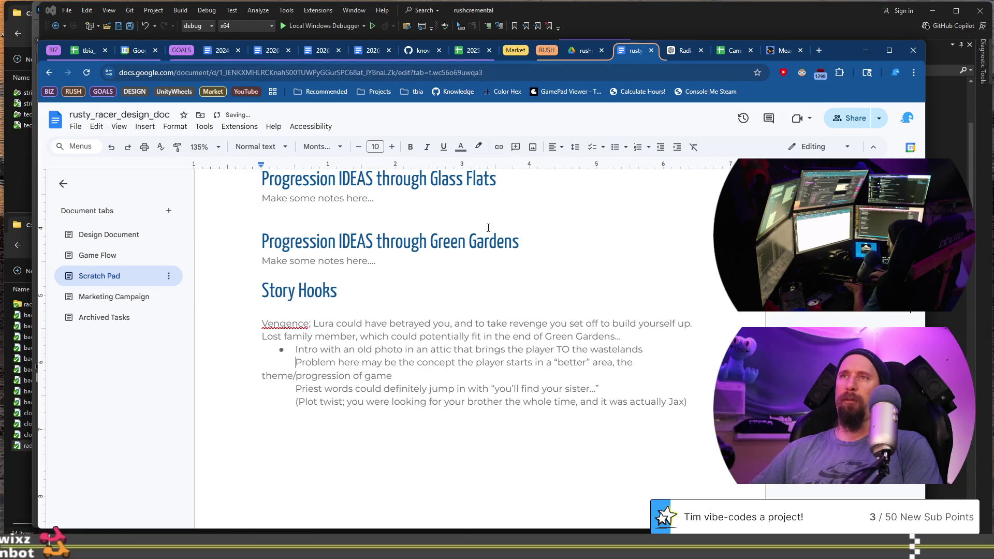
{"action": "key", "text": "Tab"}
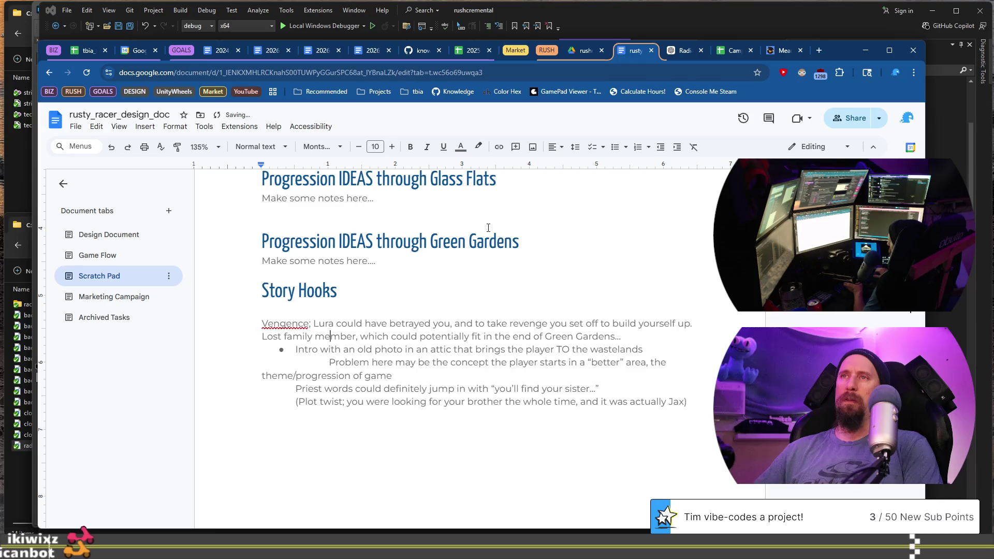
{"action": "key", "text": "BackSpace"}
{"action": "key", "text": "BackSpace"}
{"action": "key", "text": "Return"}
{"action": "key", "text": "Tab"}
{"action": "key", "text": "Down"}
{"action": "key", "text": "Down"}
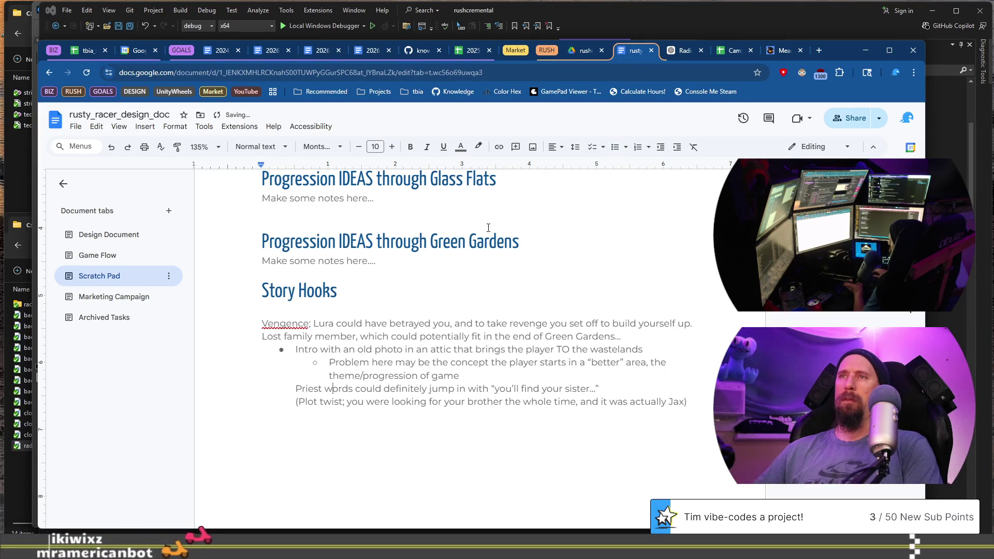
{"action": "key", "text": "Up"}
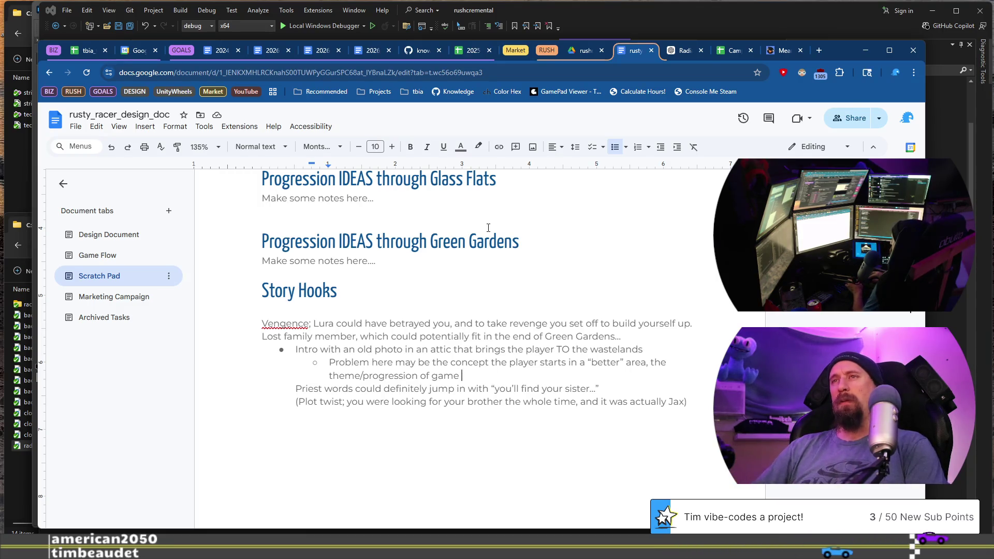
Step: Append '; trying to relate' to the end of the problem sub-bullet
{"action": "key", "text": "shift+Up"}
{"action": "key", "text": "shift+Home"}
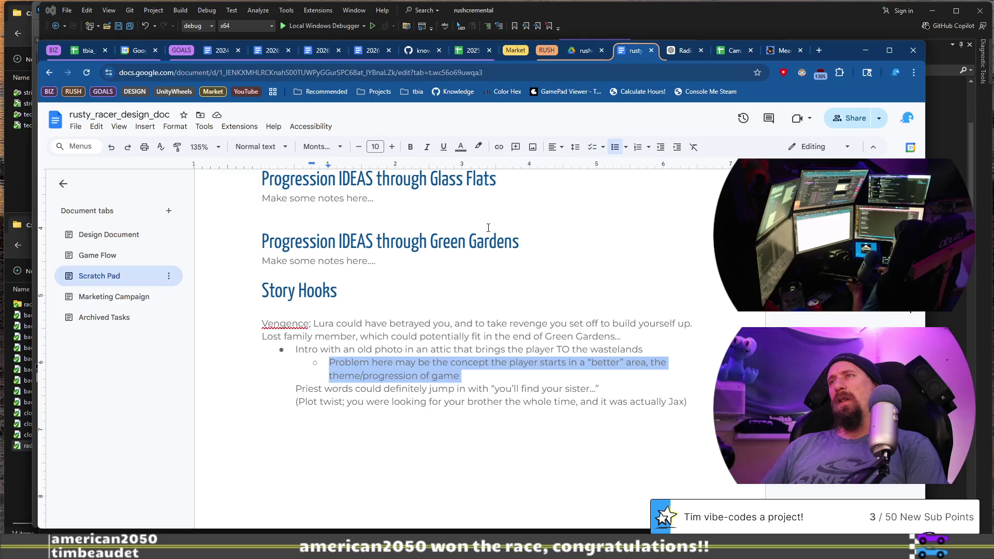
{"action": "key", "text": "Down"}
{"action": "type", "text": "of"}
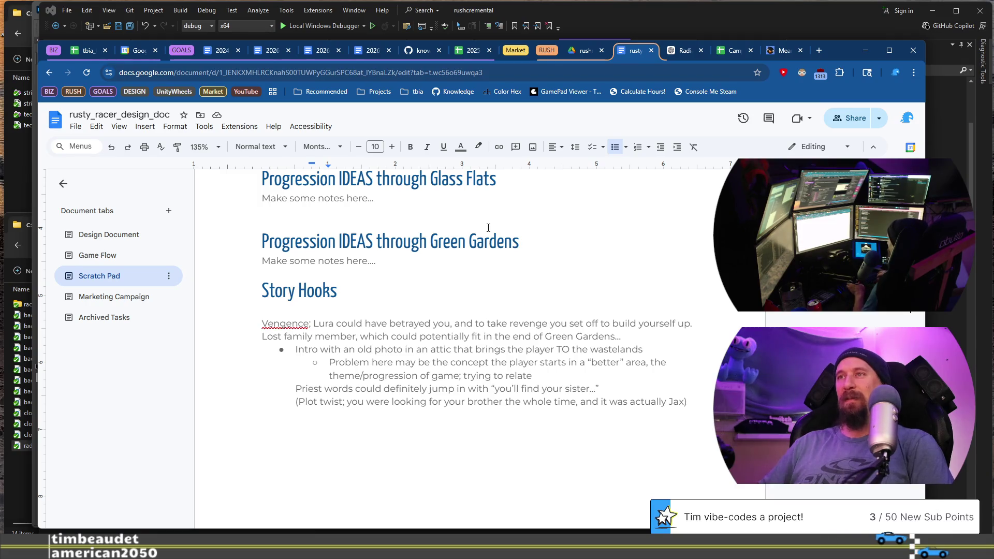
{"action": "key", "text": "ctrl+shift+Left"}
{"action": "key", "text": "ctrl+shift+Left"}
{"action": "key", "text": "ctrl+shift+Left"}
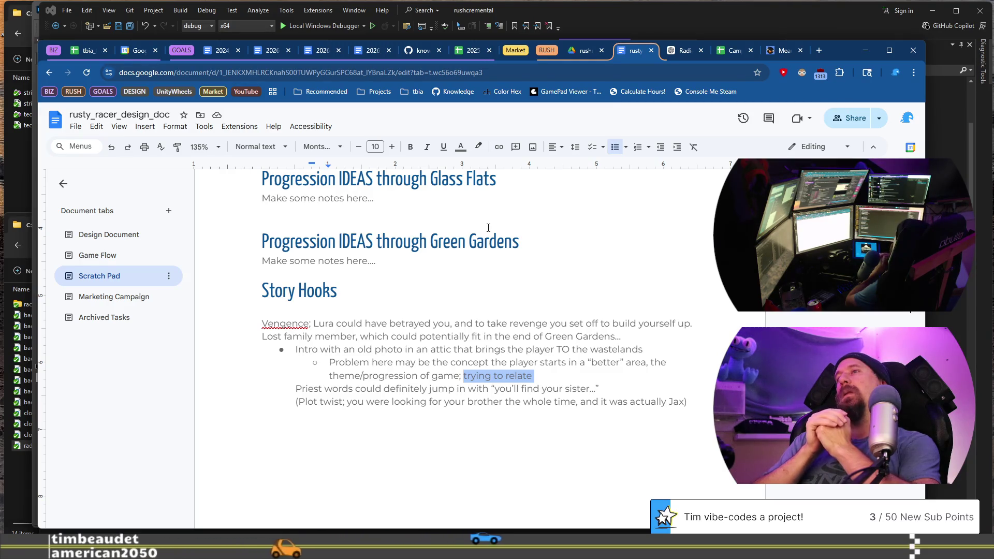
{"action": "key", "text": "Down"}
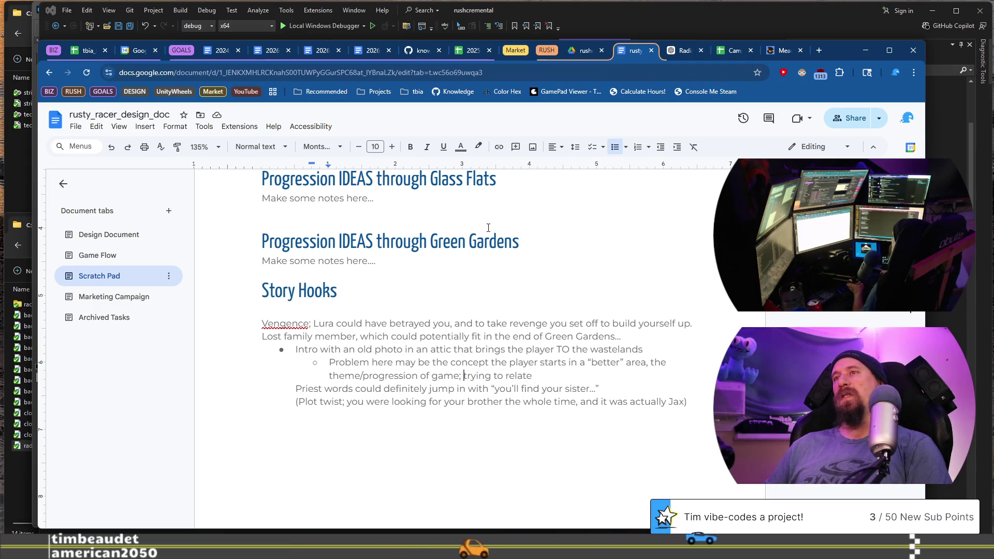
Step: Start a new top-level bullet beginning 'Intro 2: You and family/friend'
{"action": "key", "text": "Return"}
{"action": "key", "text": "ctrl+shift+8"}
{"action": "type", "text": "Intro"}
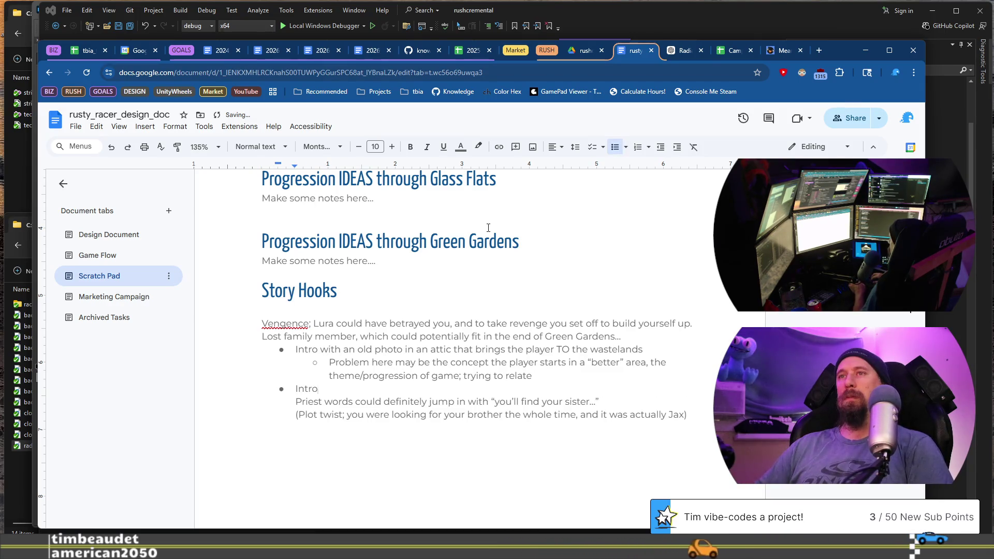
{"action": "type", "text": " 2: You and"}
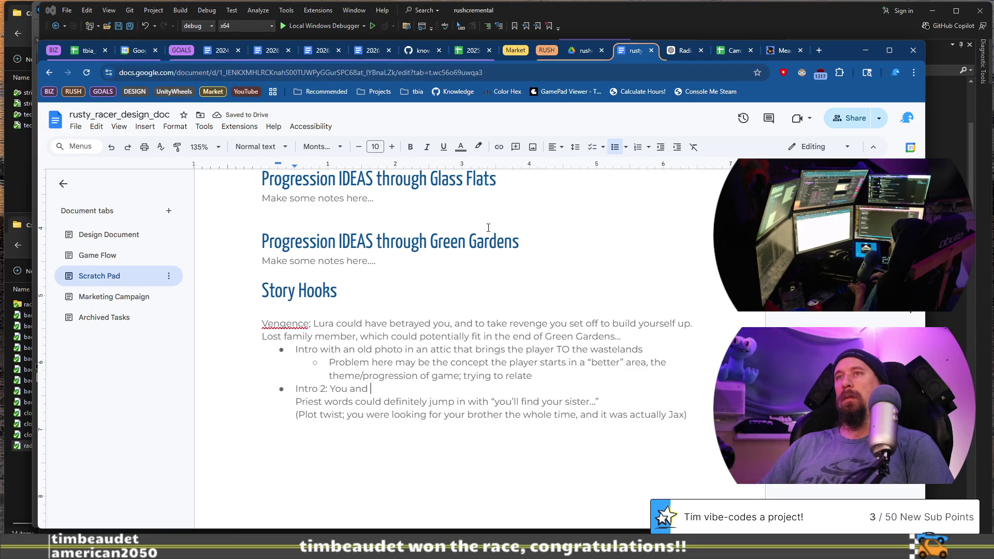
{"action": "type", "text": " family/friend"}
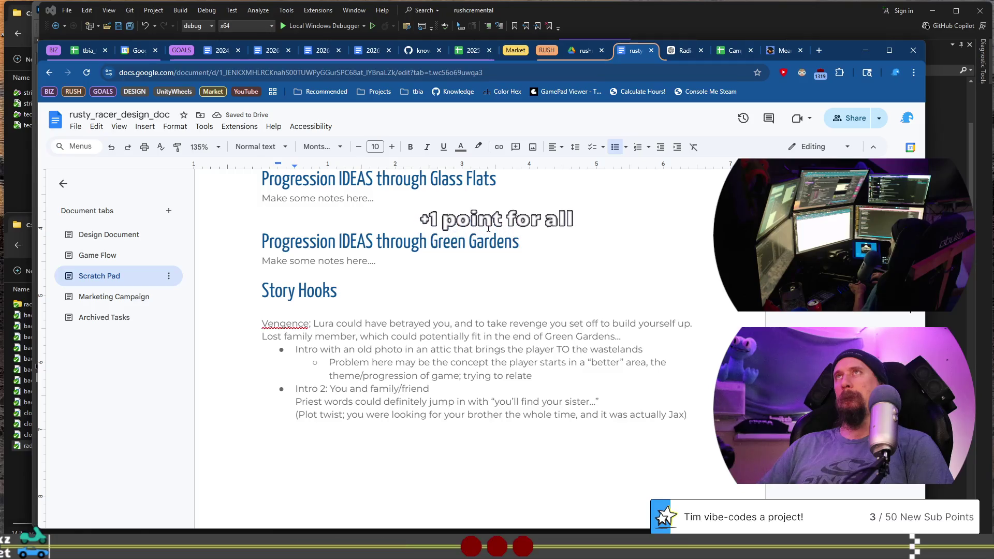
Step: Write in the Intro 2 bullet that you and your family were kidnapped/taken
{"action": "type", "text": "were "}
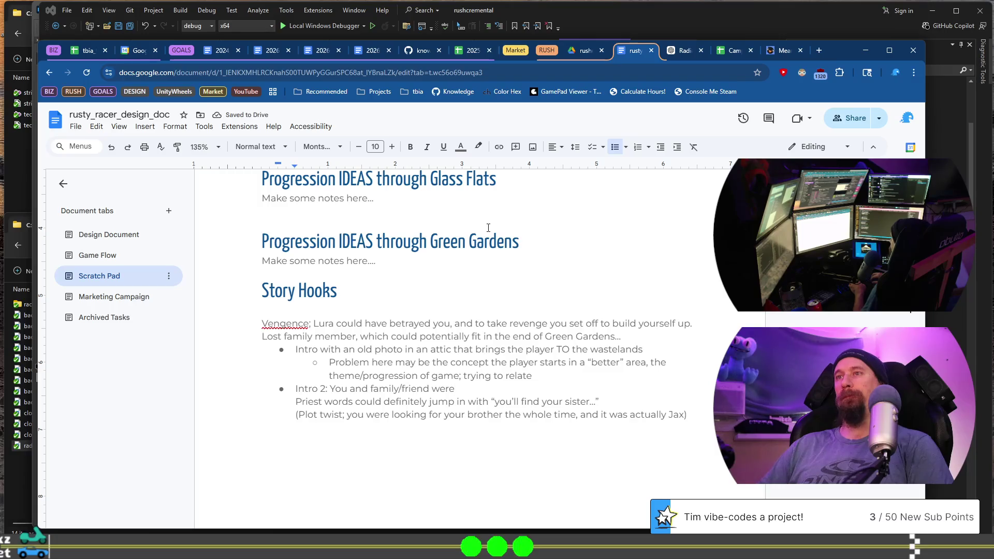
{"action": "type", "text": "kidn"}
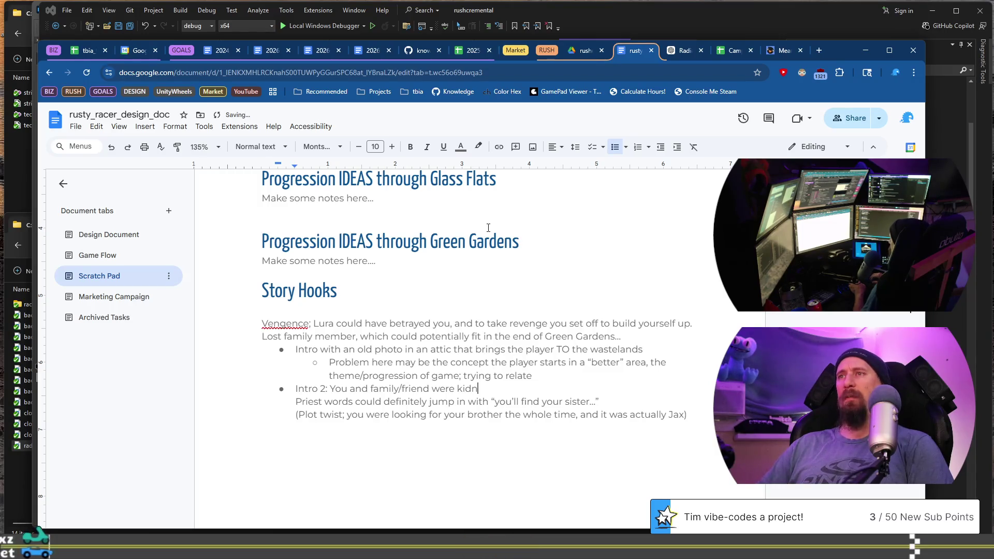
{"action": "type", "text": "appers"}
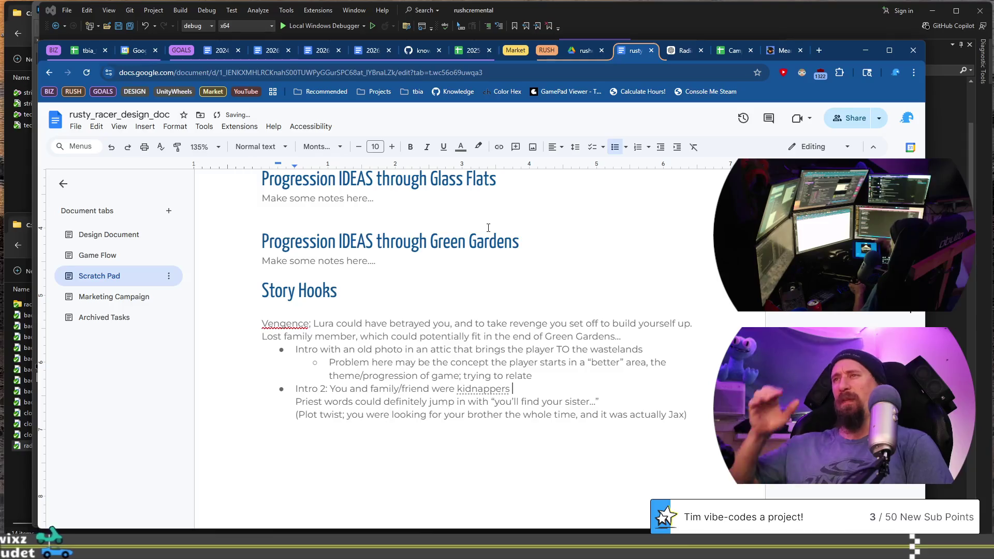
{"action": "key", "text": "BackSpace"}
{"action": "key", "text": "BackSpace"}
{"action": "key", "text": "BackSpace"}
{"action": "type", "text": "d"}
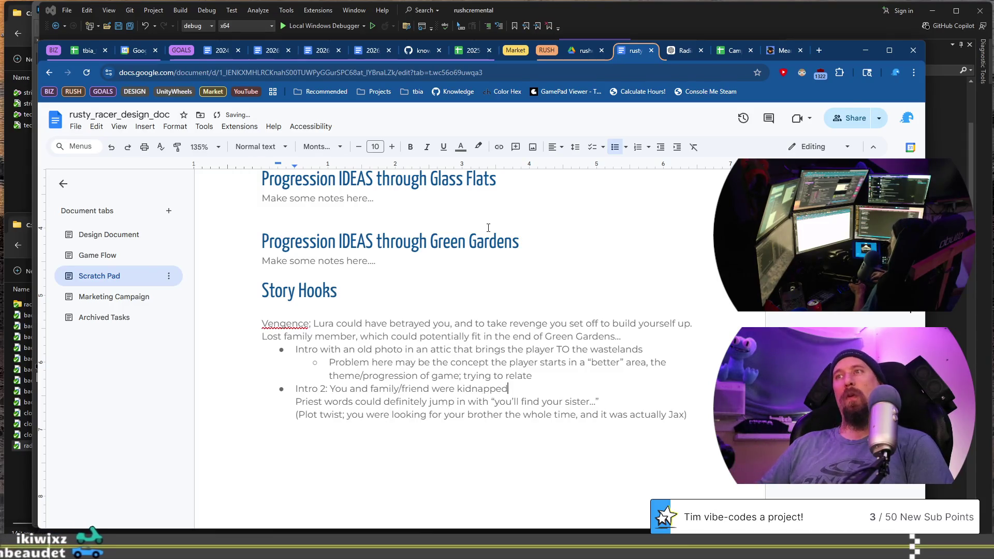
{"action": "type", "text": "/"}
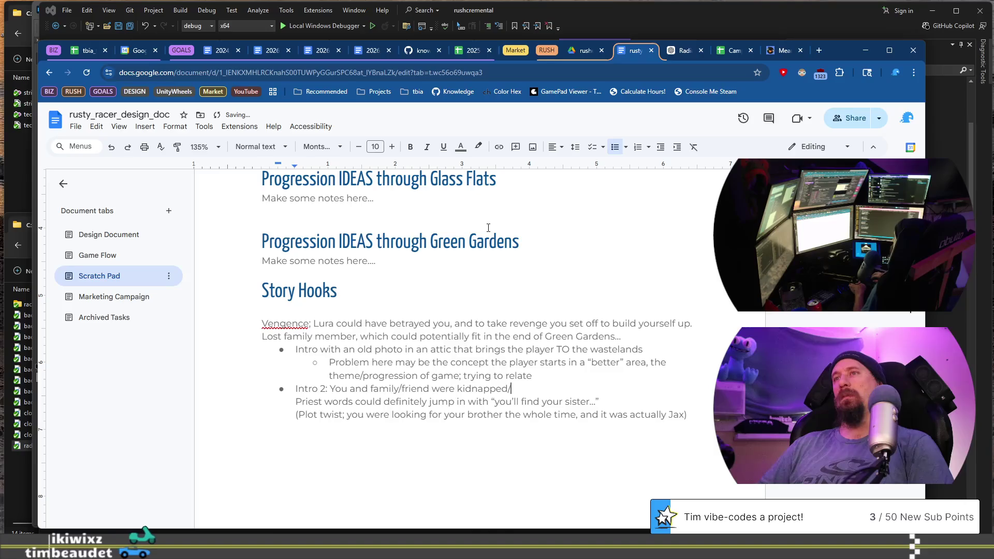
{"action": "type", "text": "taken"}
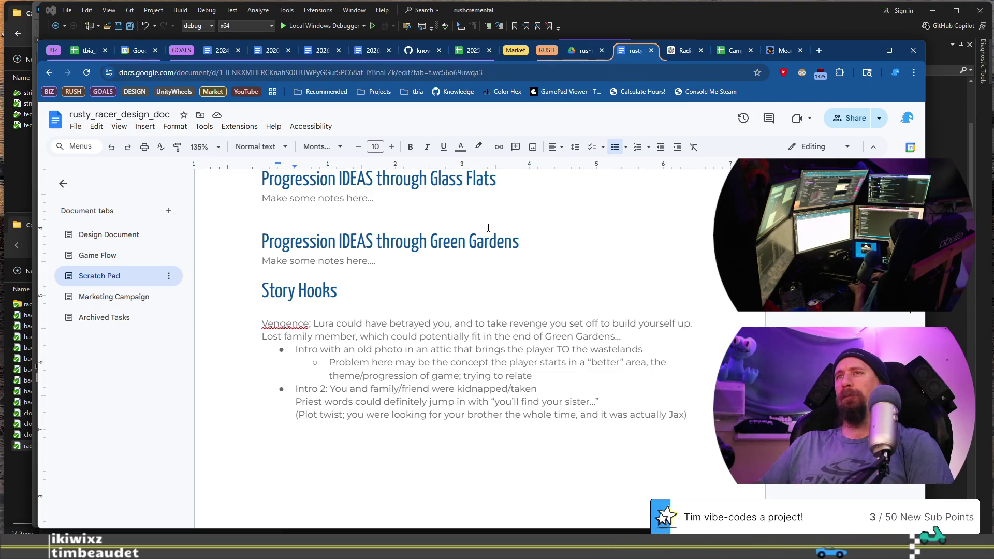
{"action": "type", "text": " to o"}
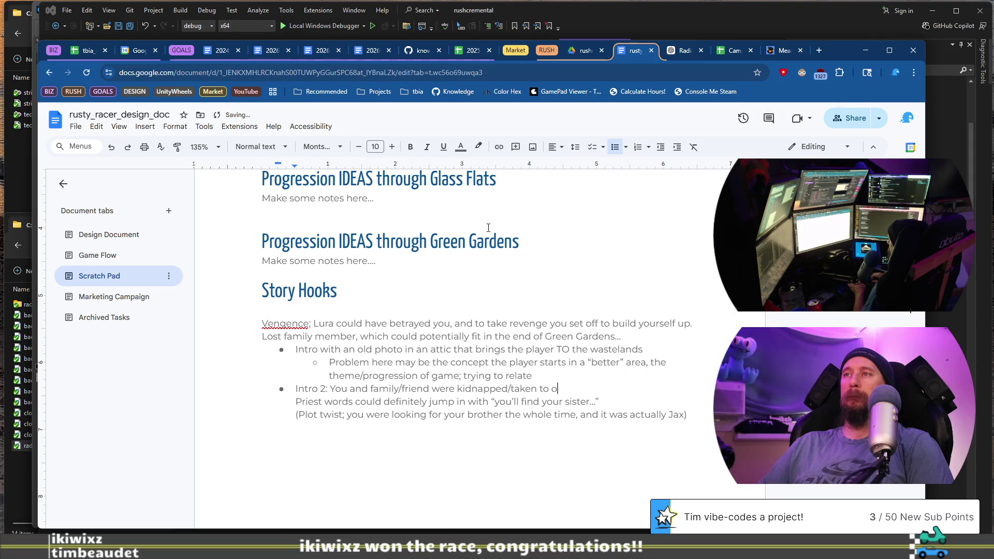
{"action": "key", "text": "BackSpace"}
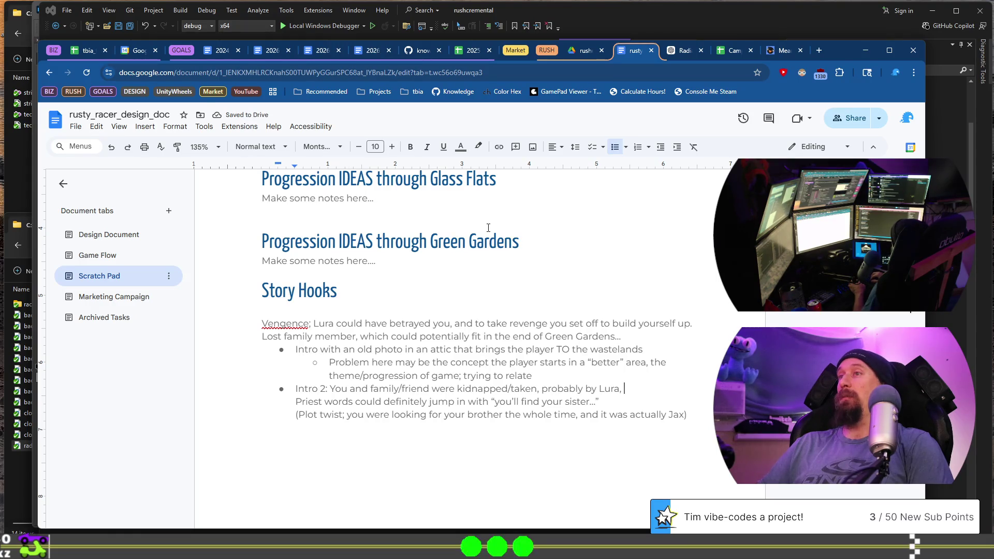
{"action": "key", "text": "BackSpace"}
{"action": "type", "text": "or a group direc"}
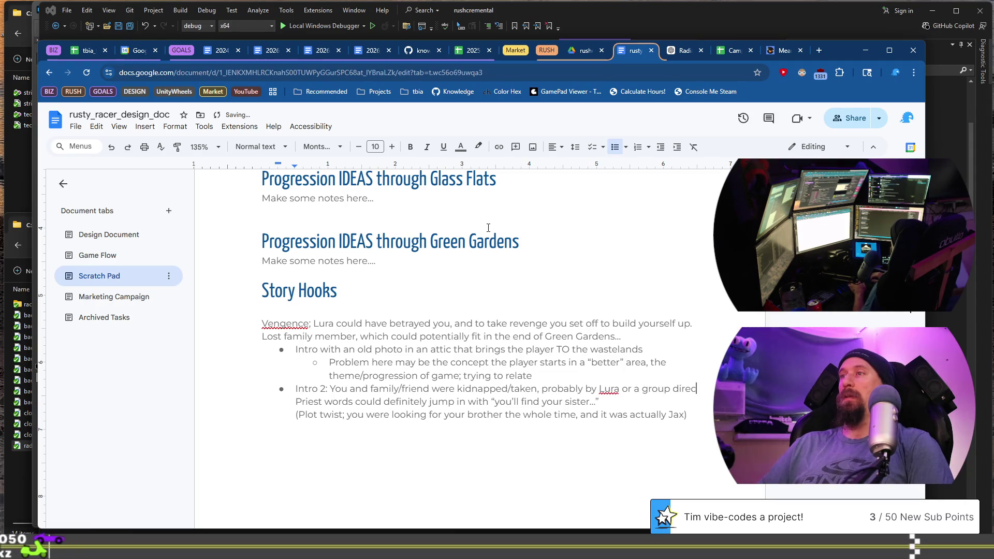
{"action": "type", "text": "tly"}
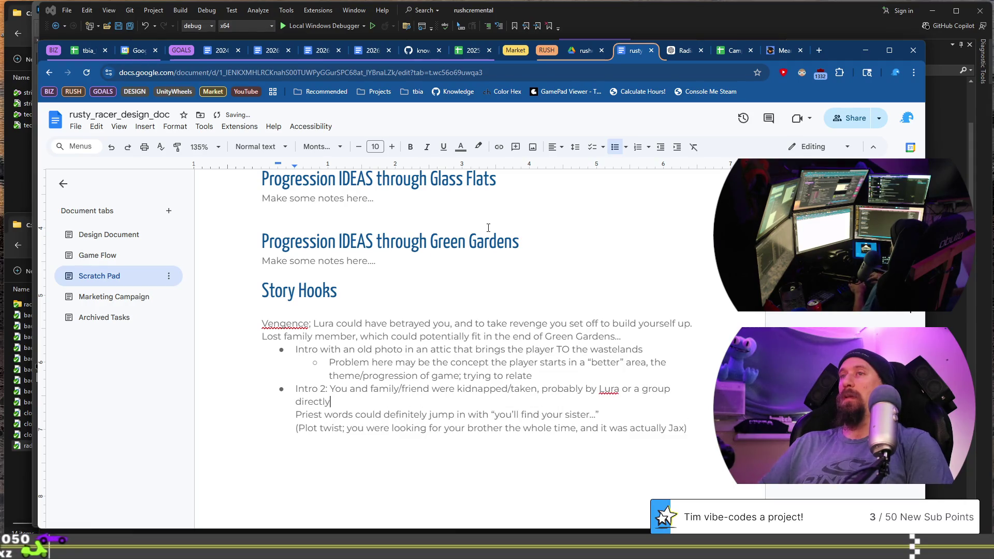
Step: Add your escape to Rust Point, where Jax helps and feeds you for collecting scraps, then start a new bullet
{"action": "type", "text": " tied to? "}
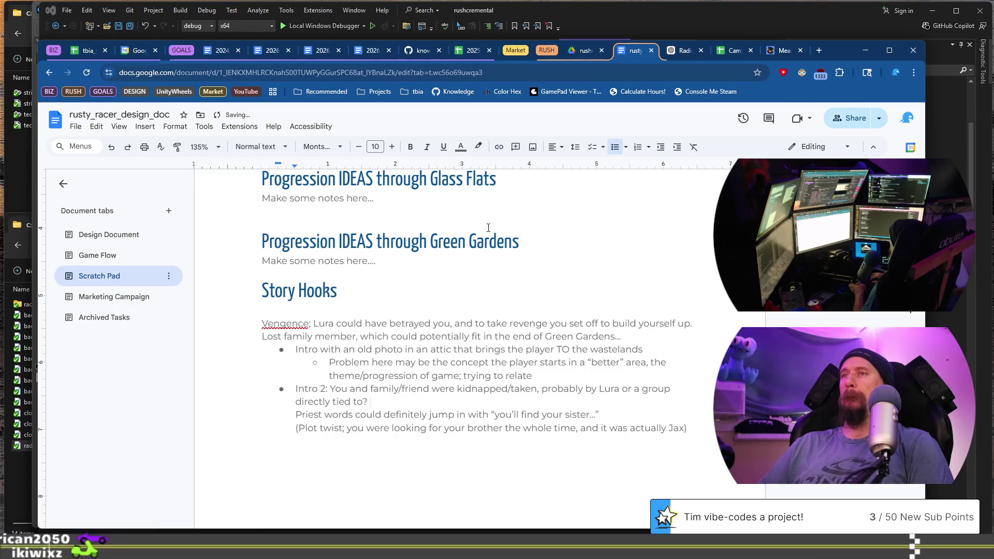
{"action": "type", "text": "Ex"}
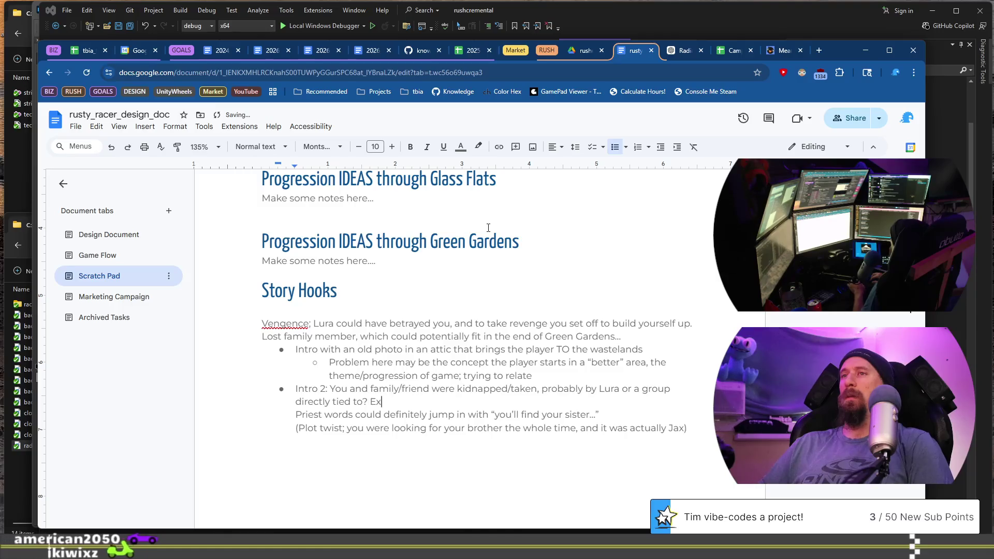
{"action": "type", "text": "cept you escaped,"}
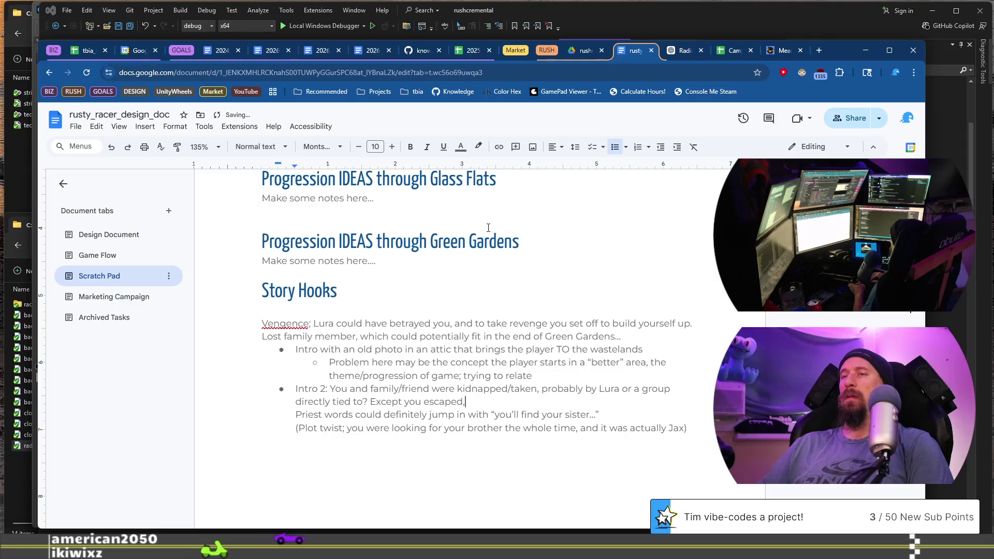
{"action": "type", "text": " and wound up stu"}
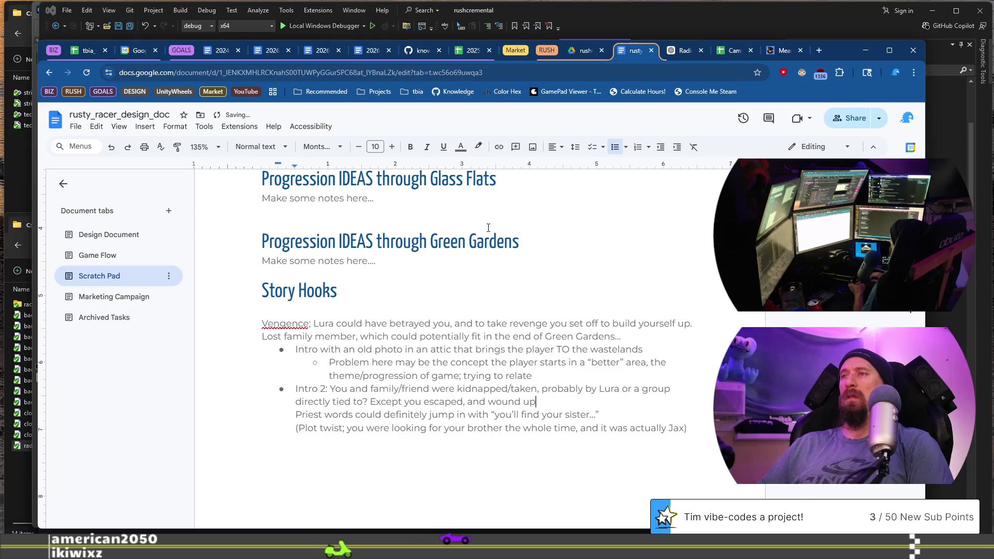
{"action": "type", "text": "mbling into Rust Point wher"}
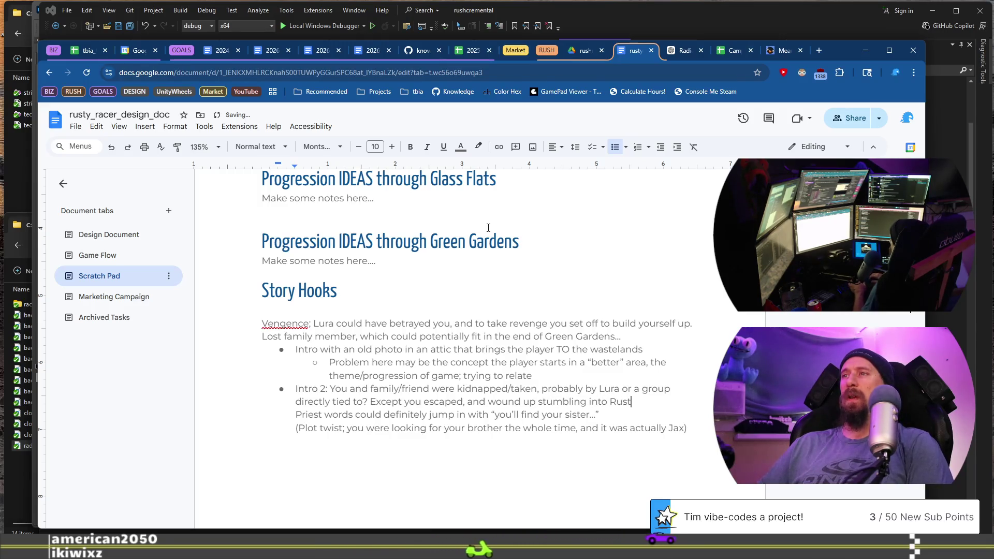
{"action": "type", "text": "e Jax"}
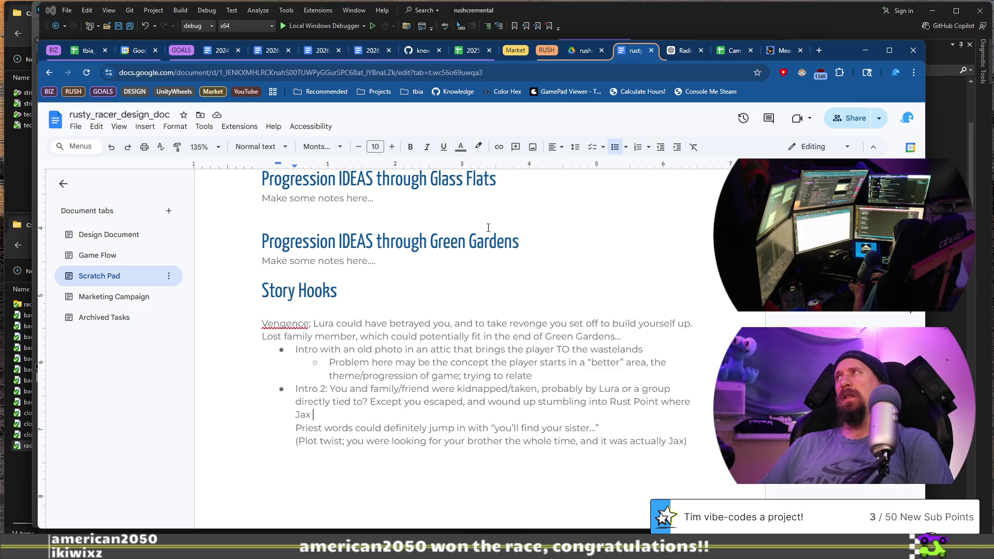
{"action": "type", "text": "ives you a lift up"}
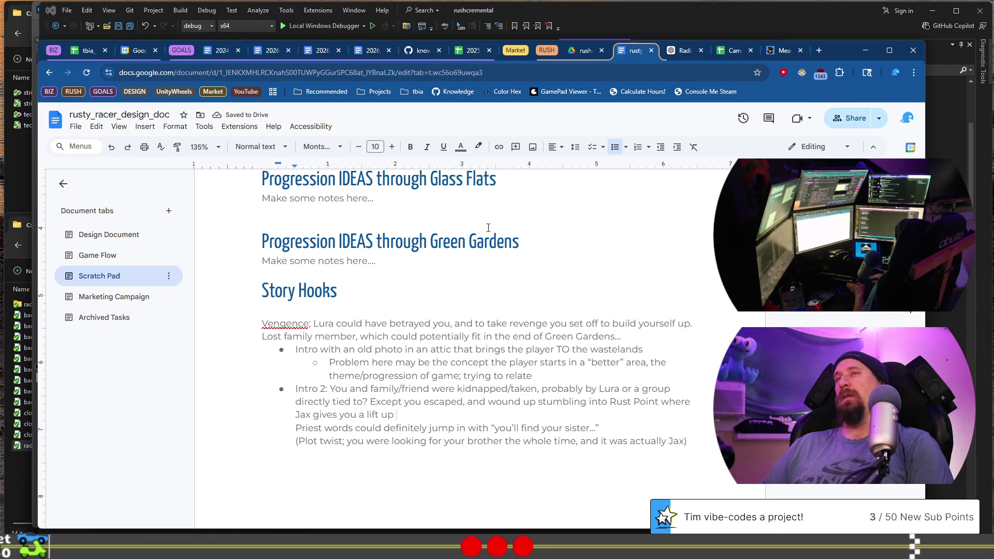
{"action": "key", "text": "ctrl+BackSpace"}
{"action": "key", "text": "ctrl+BackSpace"}
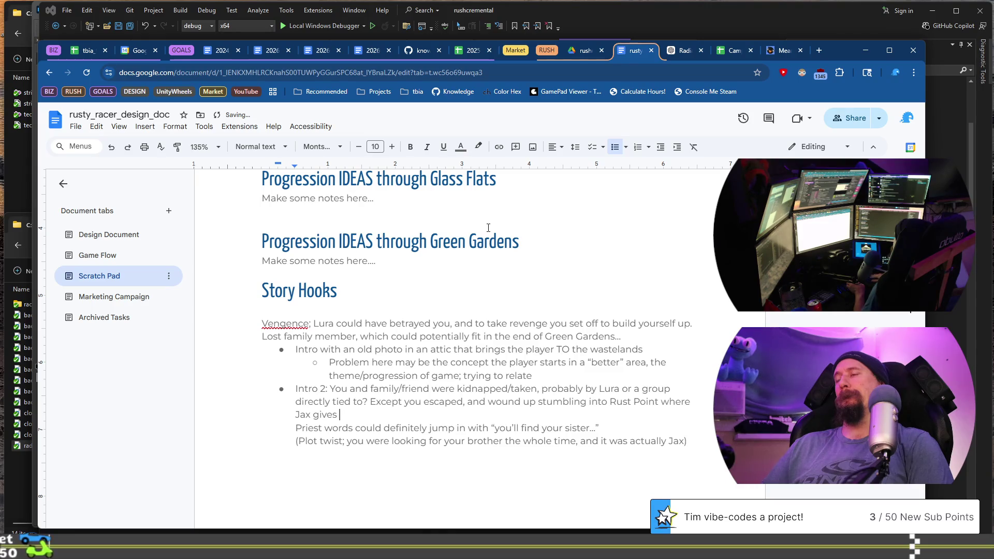
{"action": "key", "text": "ctrl+BackSpace"}
{"action": "type", "text": "stands you "}
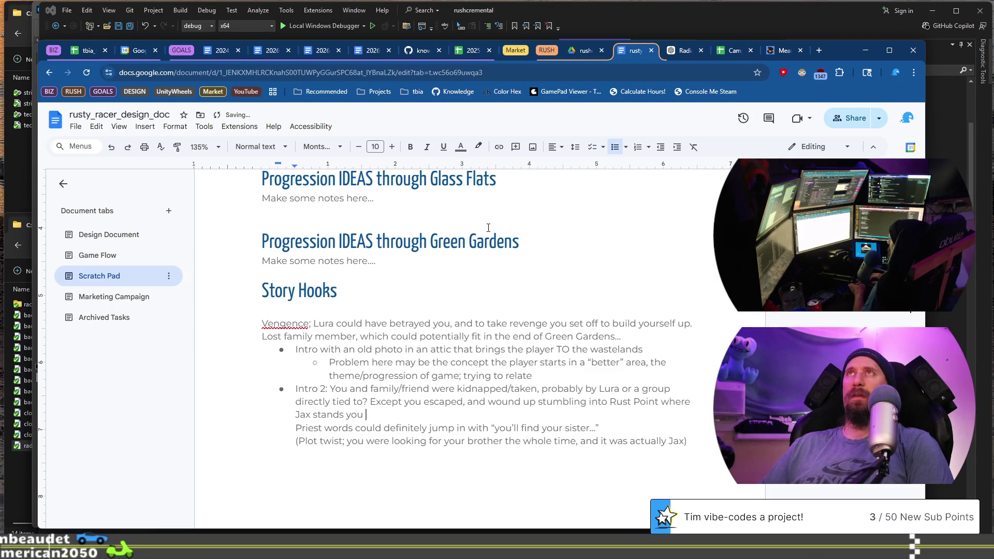
{"action": "type", "text": "on y"}
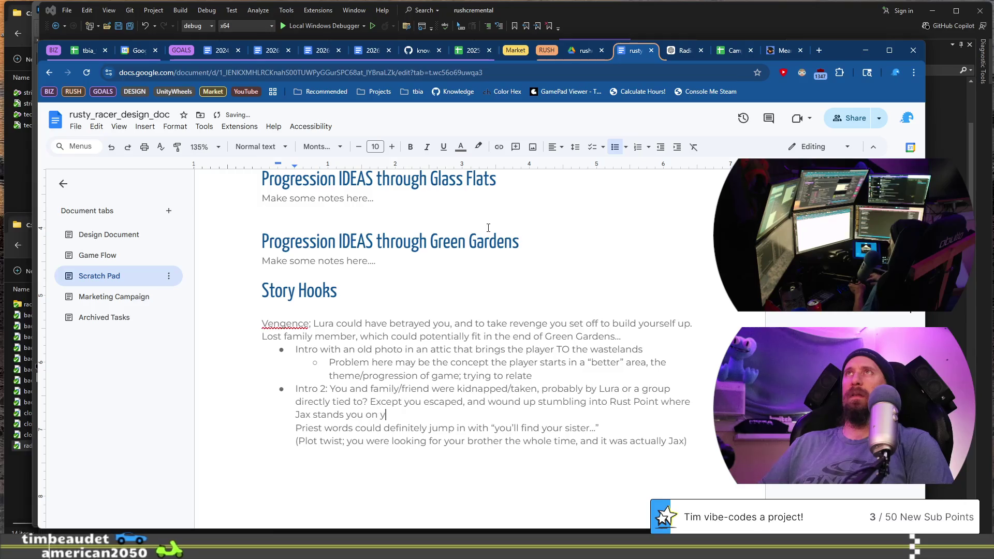
{"action": "type", "text": "our feet."}
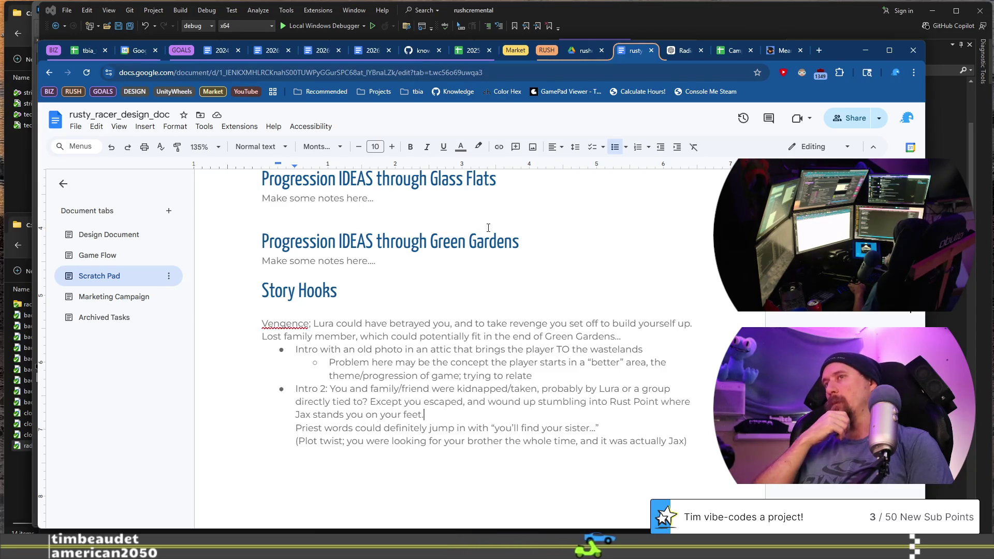
{"action": "type", "text": "Will f"}
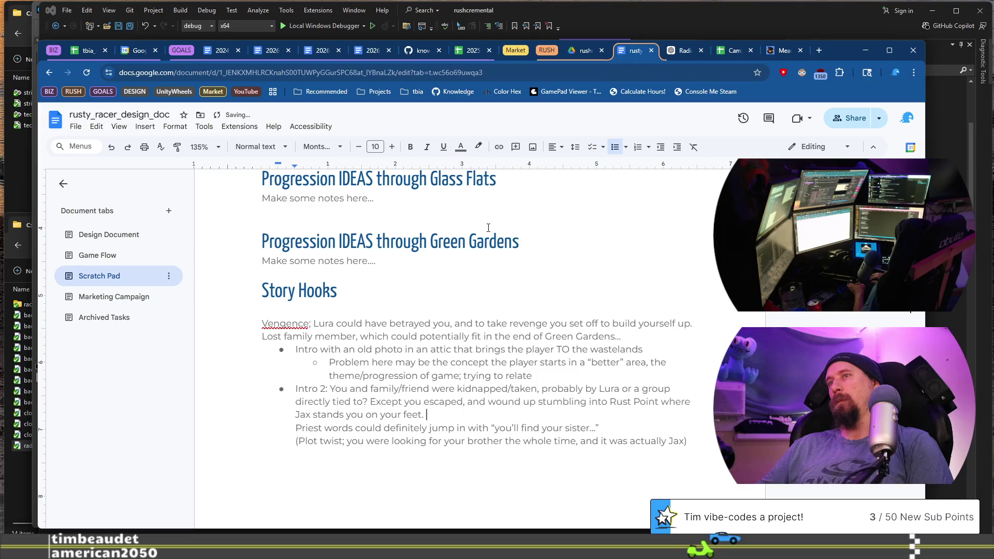
{"action": "type", "text": "eed you for collecting scraps."}
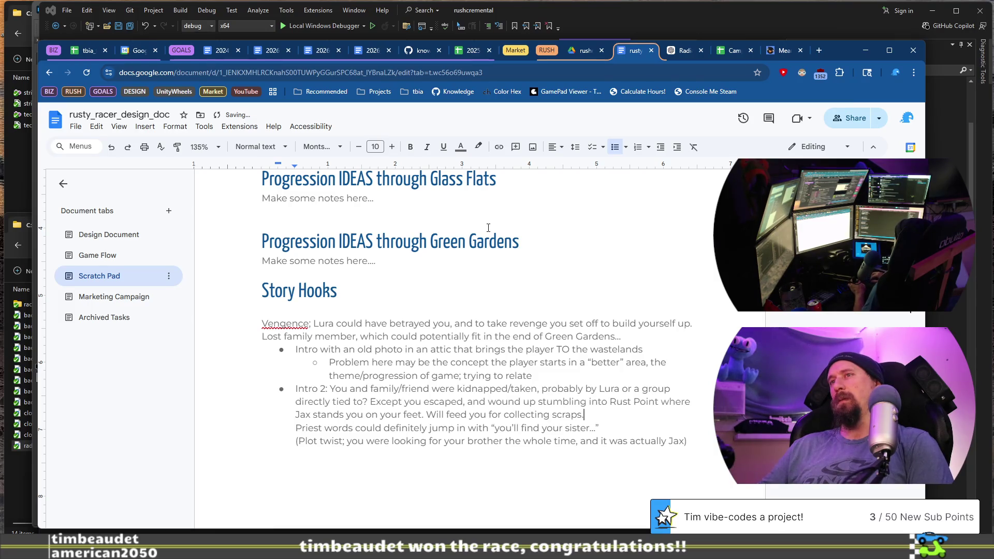
{"action": "key", "text": "Return"}
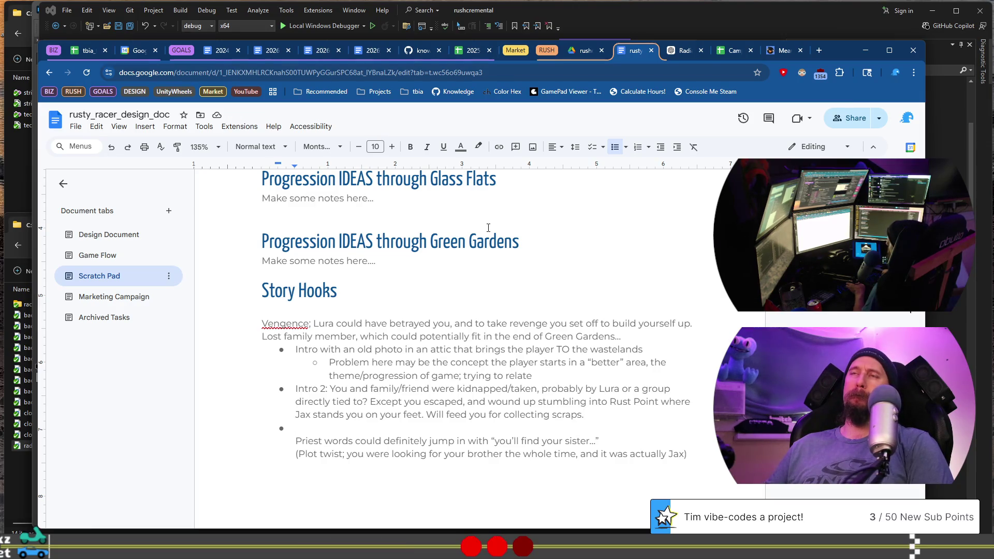
Step: Add the sub-point 'Maybe you were taken from the Green Gardens, Jax/others have' under Intro 2
{"action": "key", "text": "ctrl+Left"}
{"action": "key", "text": "ctrl+Left"}
{"action": "key", "text": "ctrl+Left"}
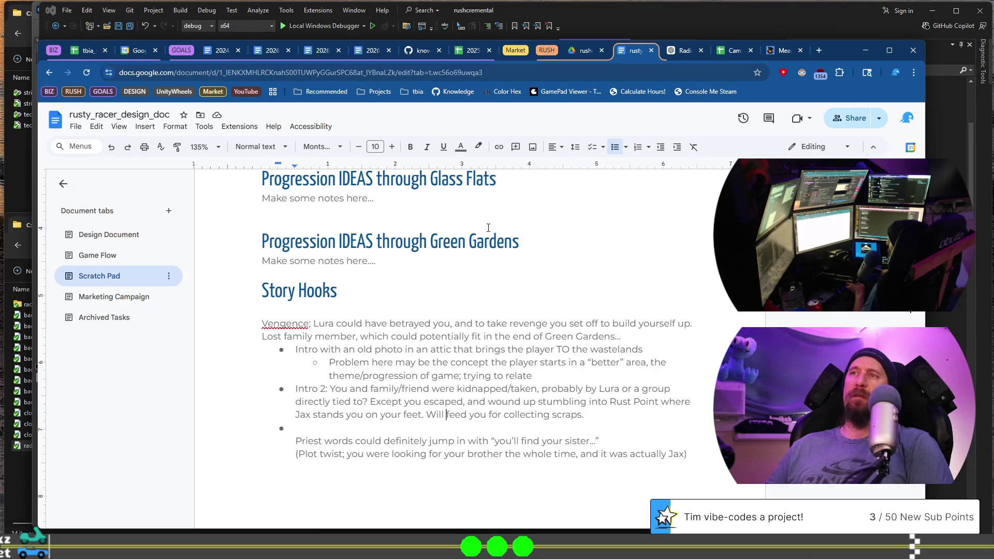
{"action": "key", "text": "BackSpace"}
{"action": "key", "text": "BackSpace"}
{"action": "type", "text": ","}
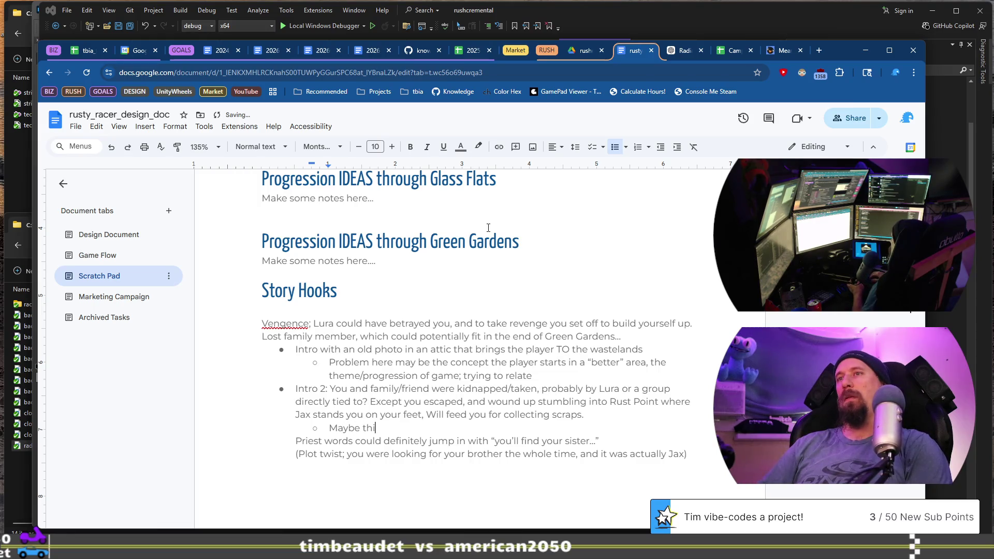
{"action": "type", "text": "e taken fg"}
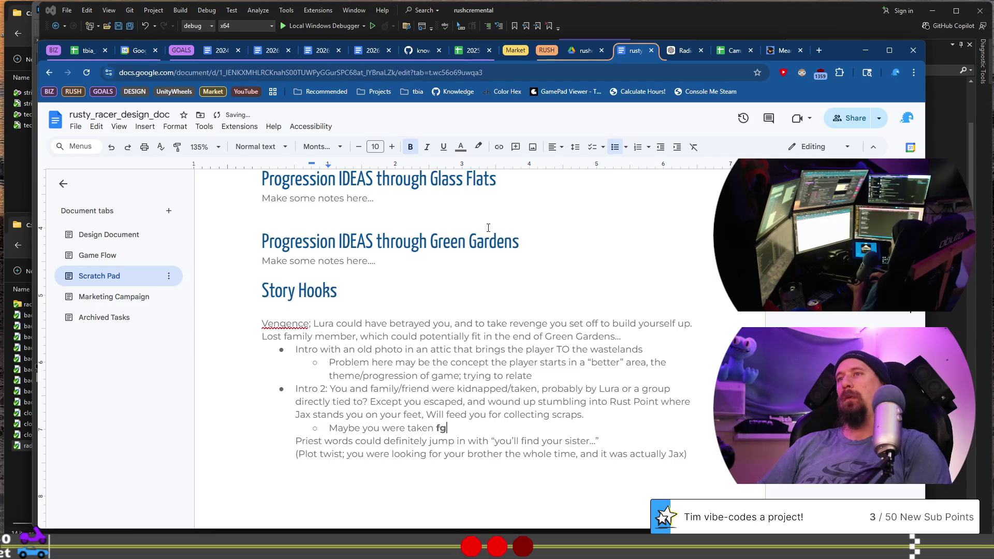
{"action": "key", "text": "BackSpace"}
{"action": "type", "text": "rom the "}
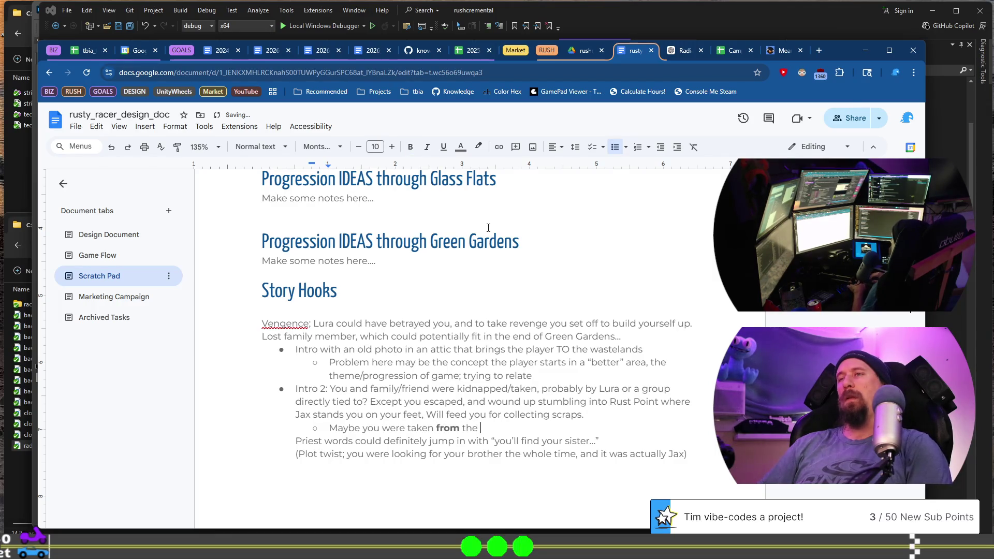
{"action": "type", "text": "Green Gardens, "}
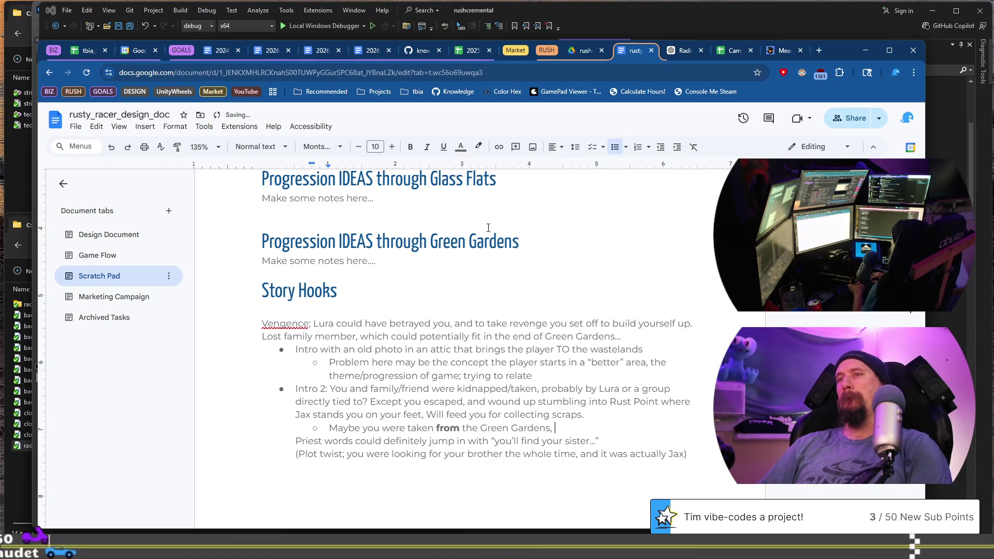
{"action": "type", "text": "Jax/others have"}
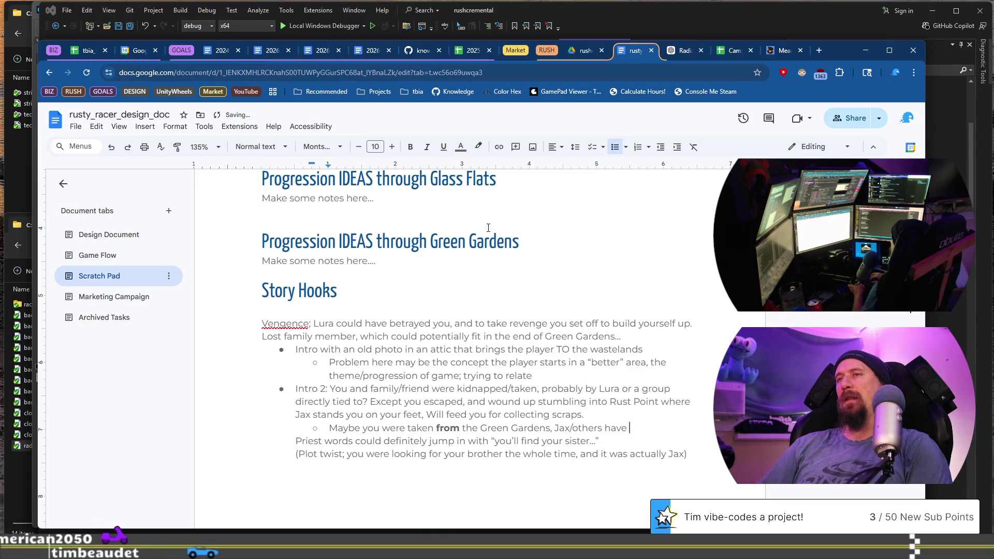
{"action": "key", "text": "Return"}
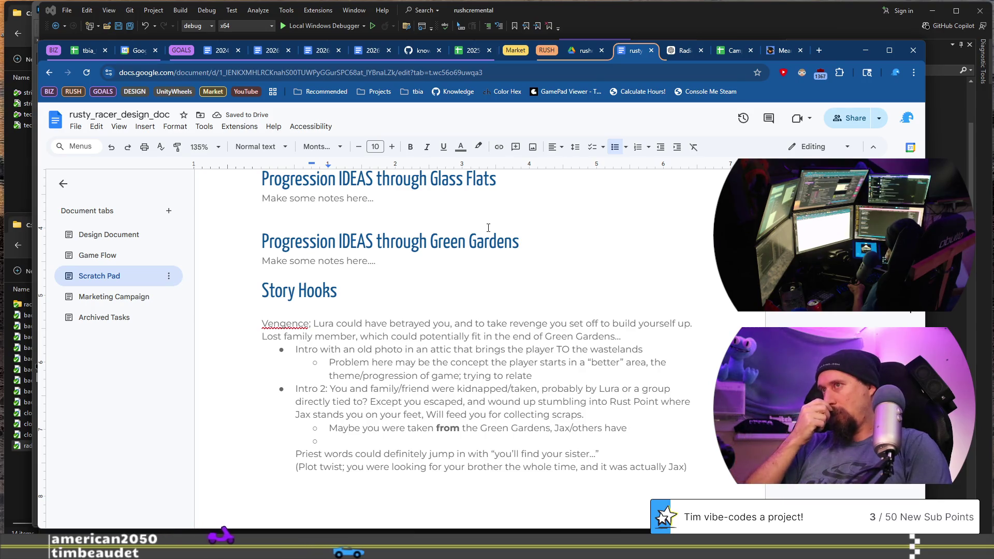
{"action": "type", "text": "has "}
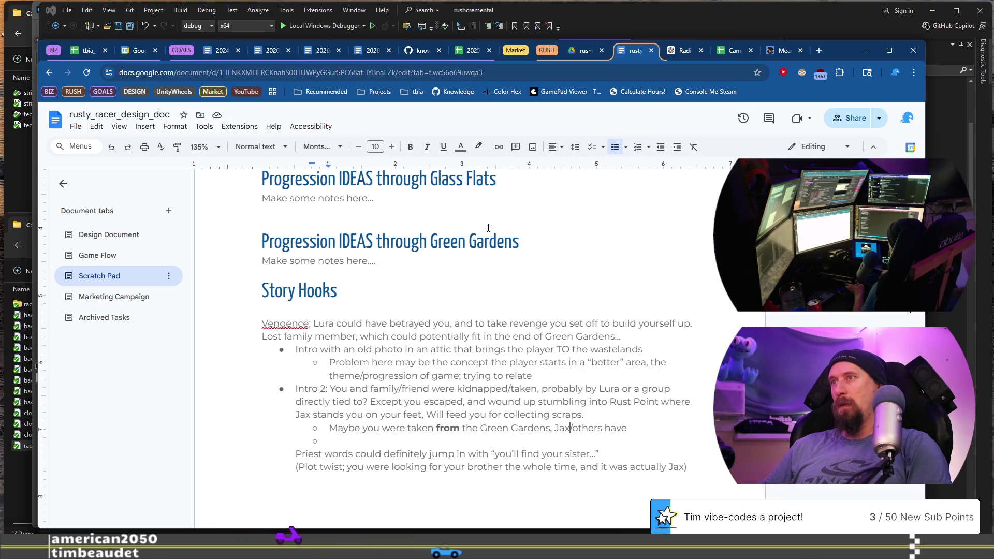
{"action": "type", "text": "disp"}
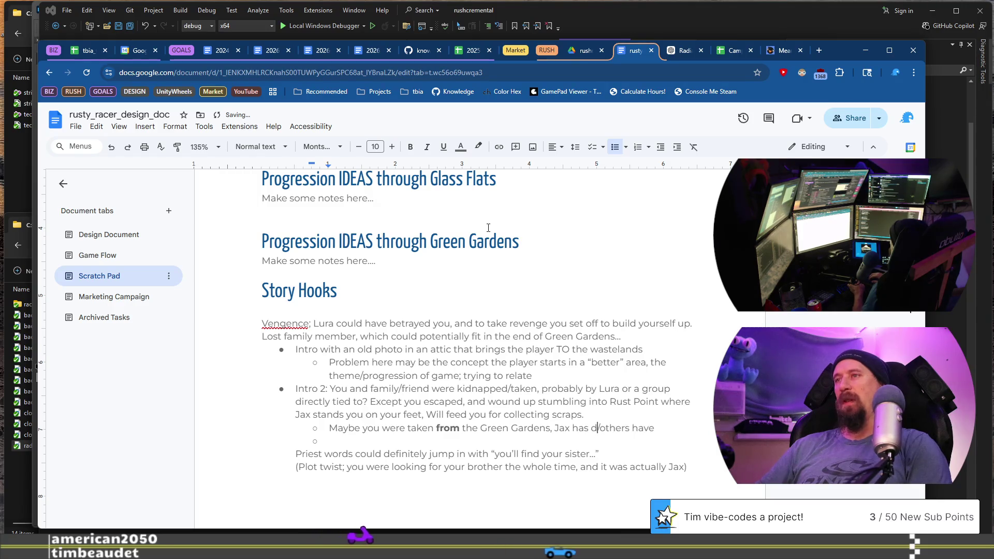
Step: Continue the sub-point with Jax's disbelief and the Priest believing you, encouraging others to do the same
{"action": "key", "text": "BackSpace"}
{"action": "type", "text": "belief in"}
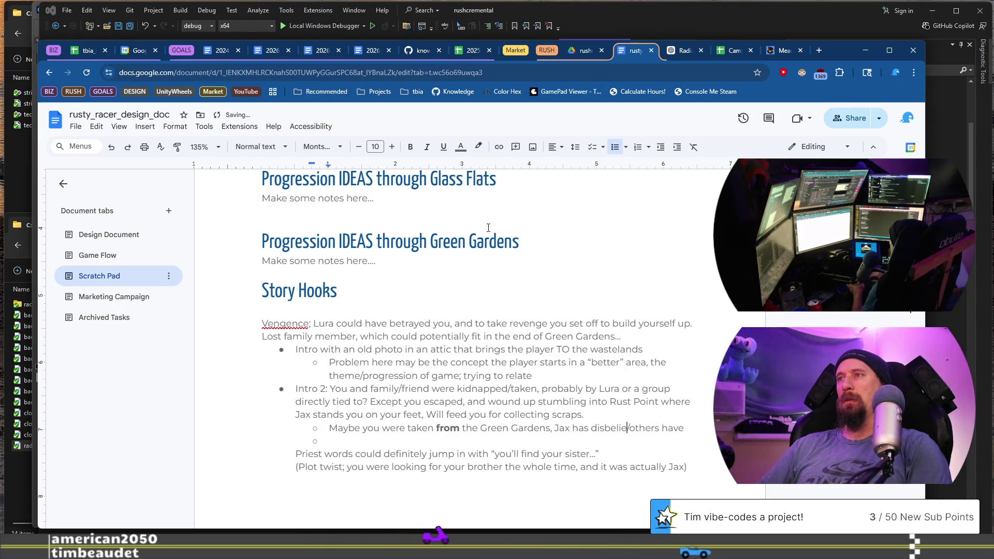
{"action": "type", "text": " that part of "}
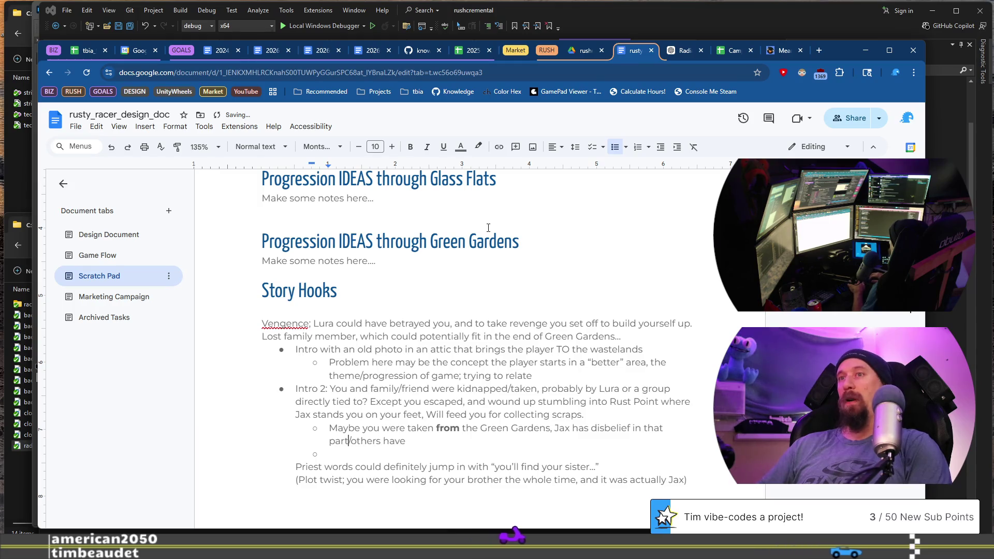
{"action": "type", "text": "your"}
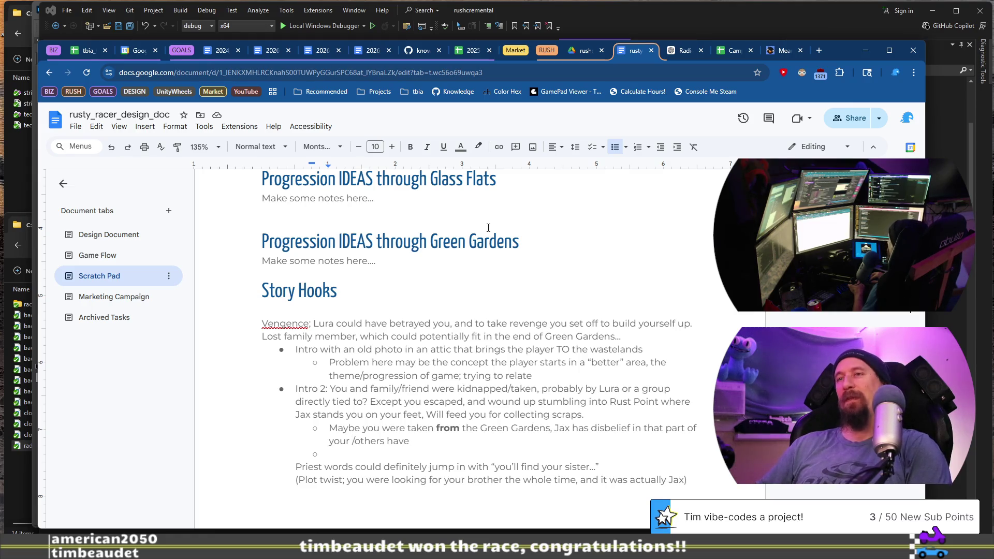
{"action": "key", "text": "BackSpace"}
{"action": "type", "text": "/"}
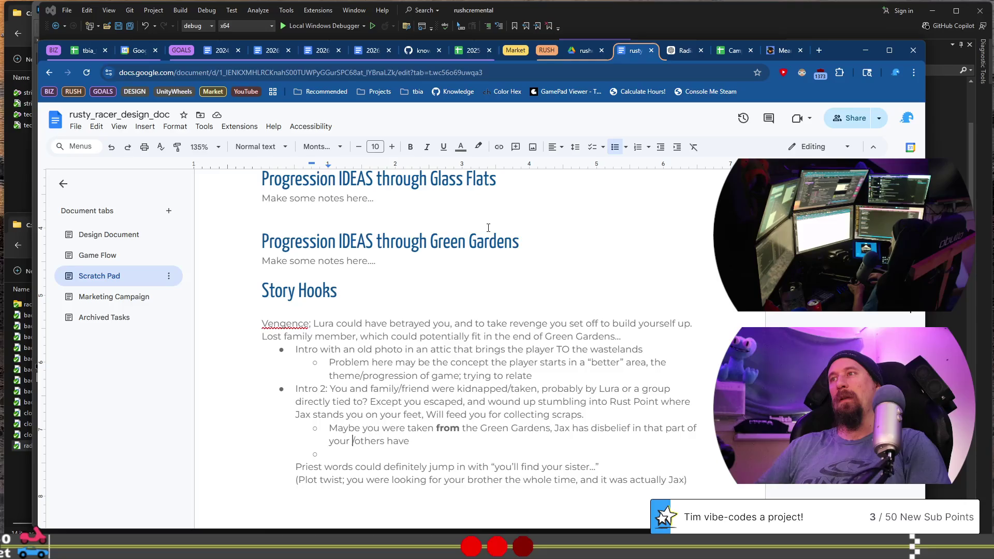
{"action": "type", "text": "story"}
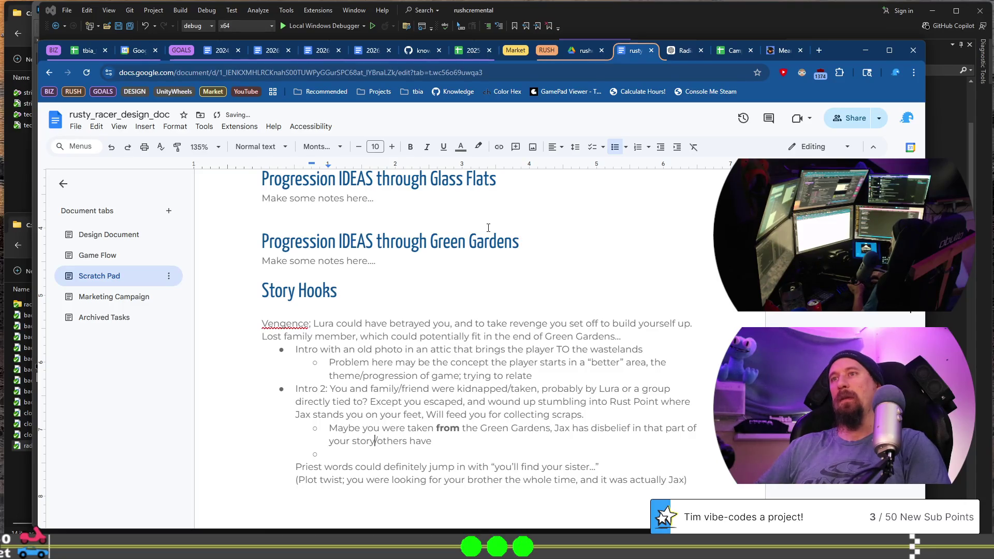
{"action": "type", "text": ". The Priest believes you completely and r"}
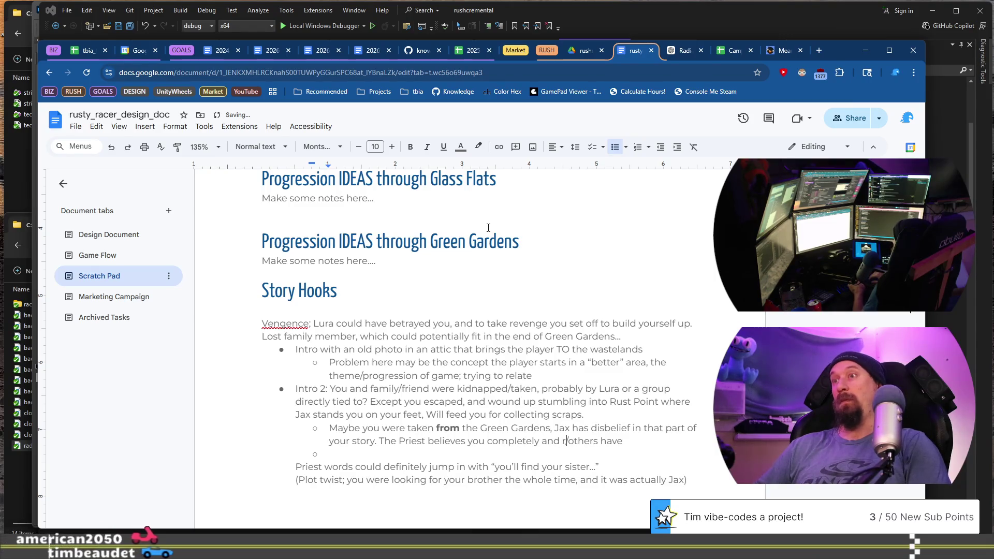
{"action": "key", "text": "BackSpace"}
{"action": "type", "text": "g"}
{"action": "key", "text": "BackSpace"}
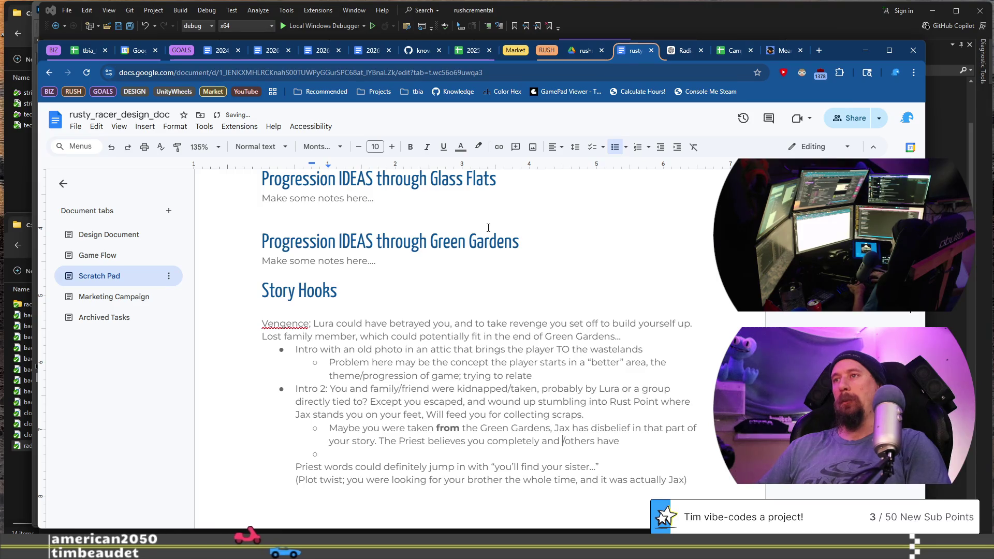
{"action": "key", "text": "ctrl+i"}
{"action": "type", "text": "encourages others to do the sam"}
{"action": "key", "text": "shift+End"}
{"action": "type", "text": "e."}
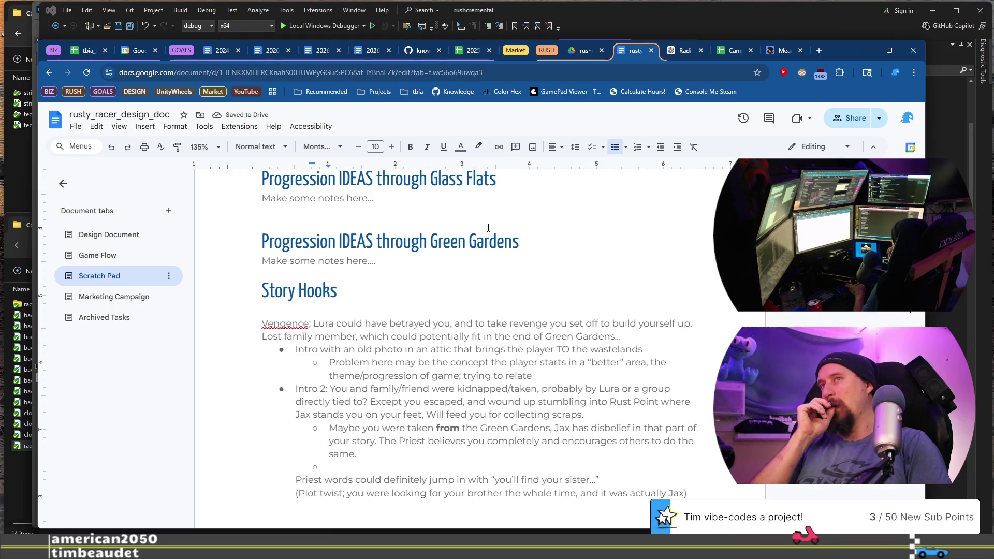
{"action": "key", "text": "Up"}
{"action": "key", "text": "Up"}
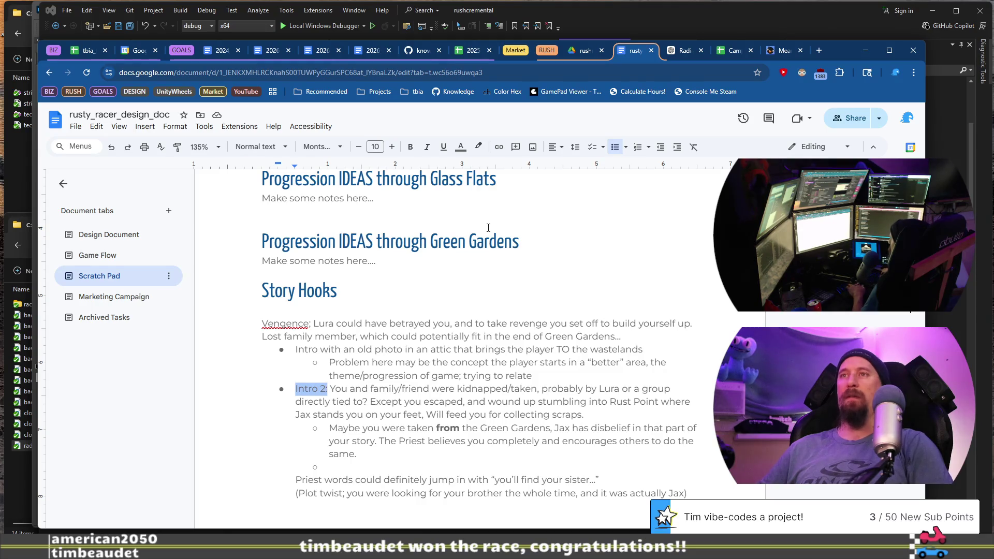
Step: Bold the 'Intro 2:' label and turn the first intro bullet and its sub-point light gray
{"action": "key", "text": "ctrl+b"}
{"action": "key", "text": "Down"}
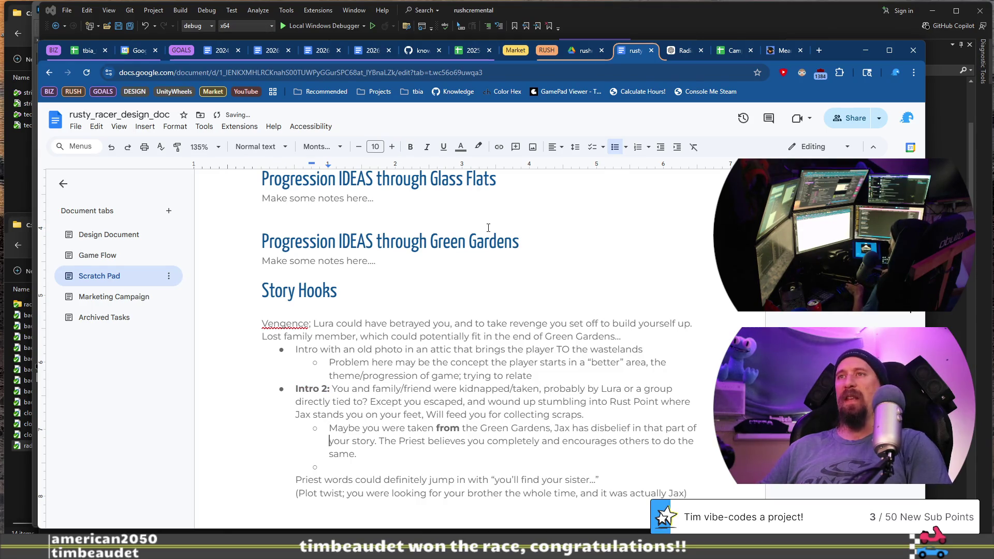
{"action": "key", "text": "Up"}
{"action": "key", "text": "Up"}
{"action": "key", "text": "shift+Home"}
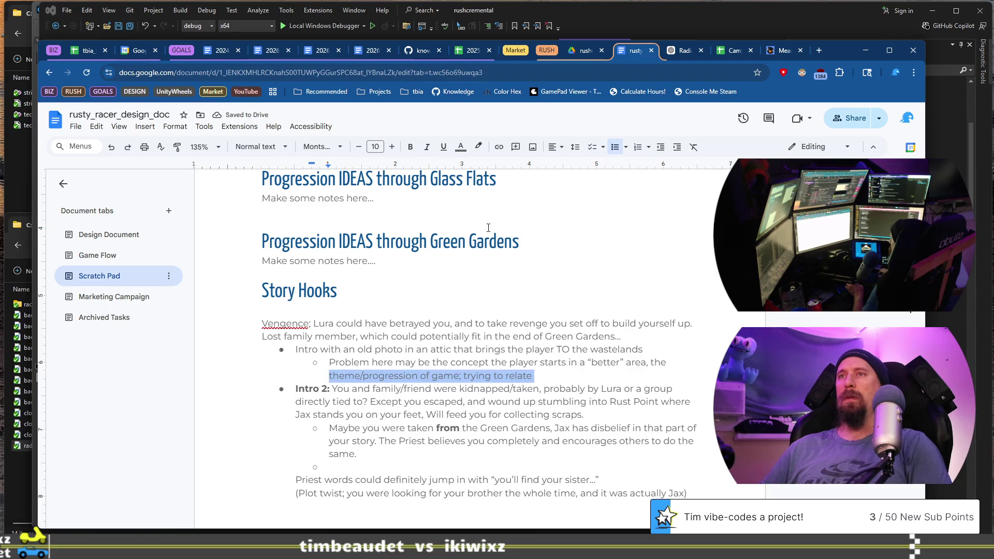
{"action": "key", "text": "shift+Up"}
{"action": "key", "text": "shift+Up"}
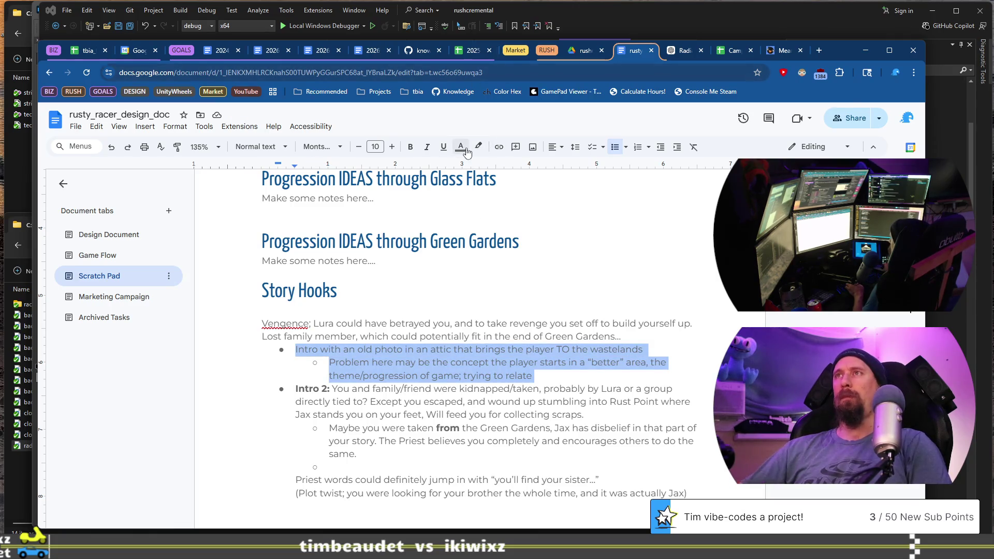
{"action": "left_click", "coordinate": [460, 146]}
{"action": "left_click", "coordinate": [509, 167]}
{"action": "left_click", "coordinate": [483, 267]}
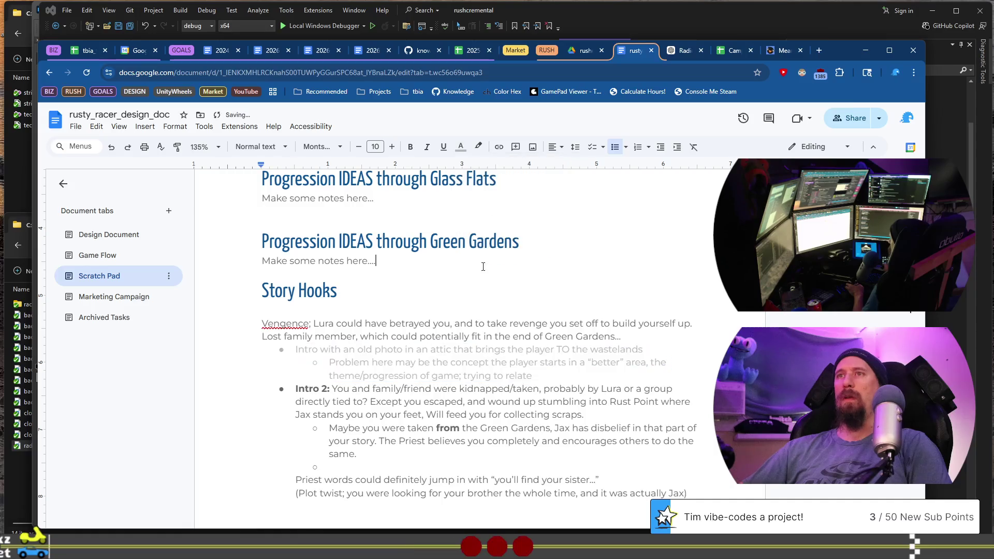
{"action": "scroll", "coordinate": [485, 342], "scroll_direction": "down", "scroll_amount": 2}
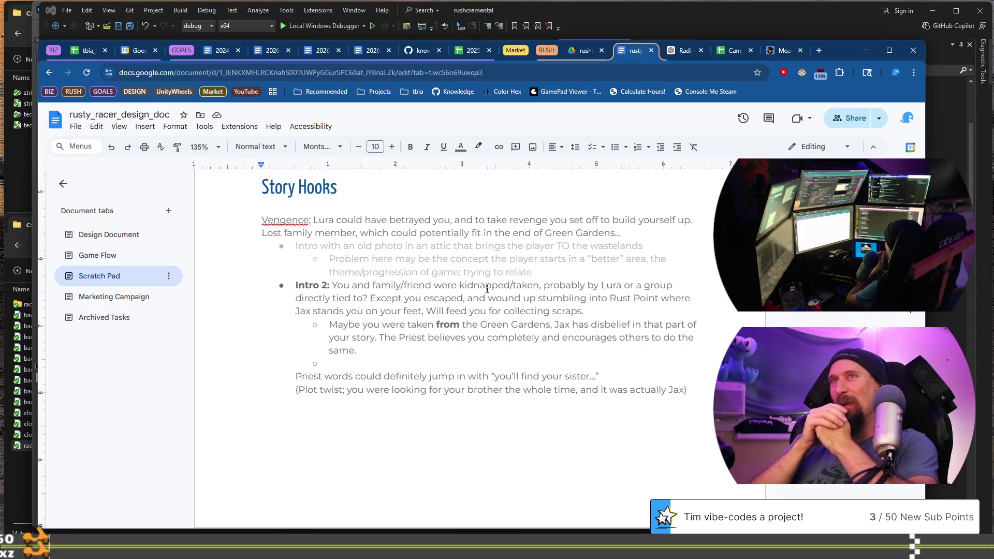
Step: Move the '(Plot twist…)' line up to become a sub-point under the greyed first intro
{"action": "key", "text": "Up"}
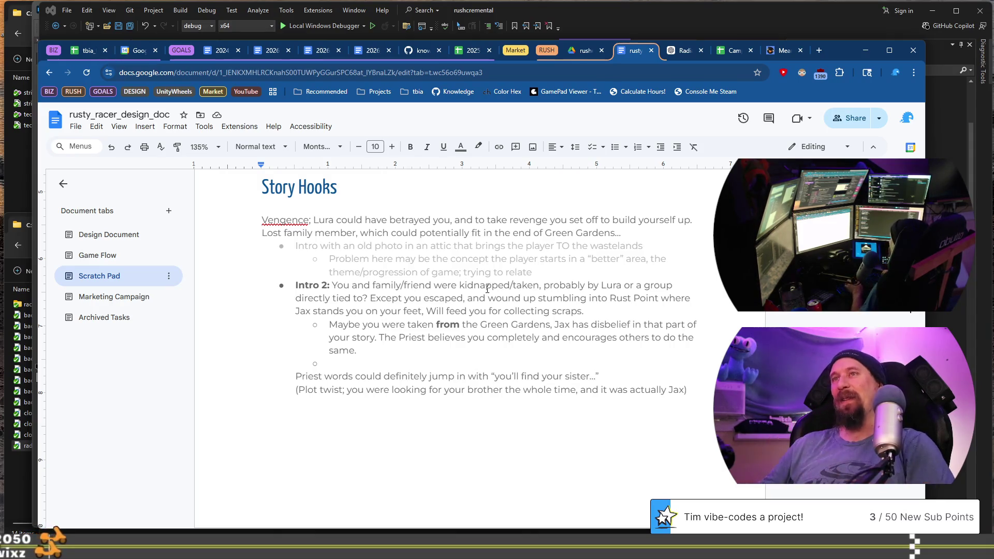
{"action": "key", "text": "Down"}
{"action": "key", "text": "Down"}
{"action": "key", "text": "shift+End"}
{"action": "key", "text": "BackSpace"}
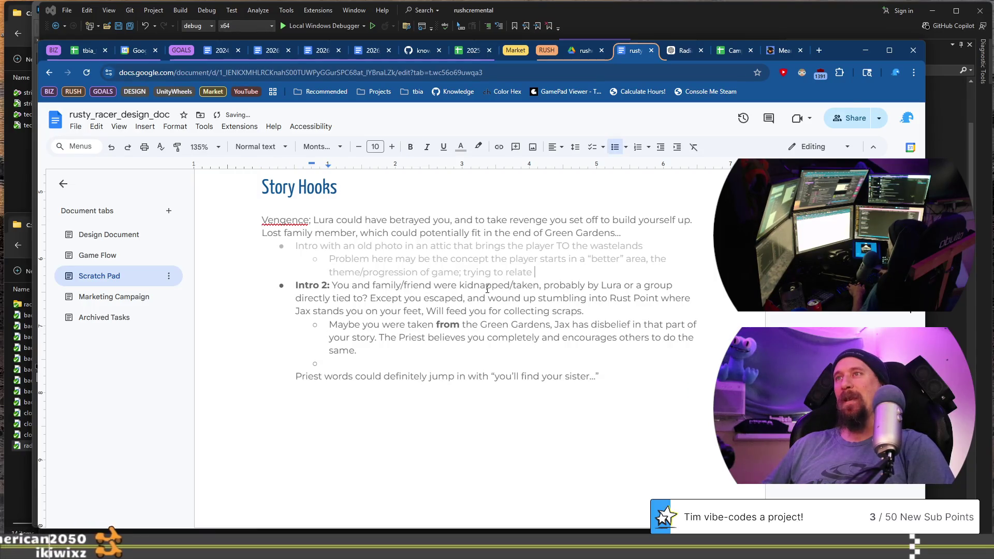
{"action": "key", "text": "ctrl+z"}
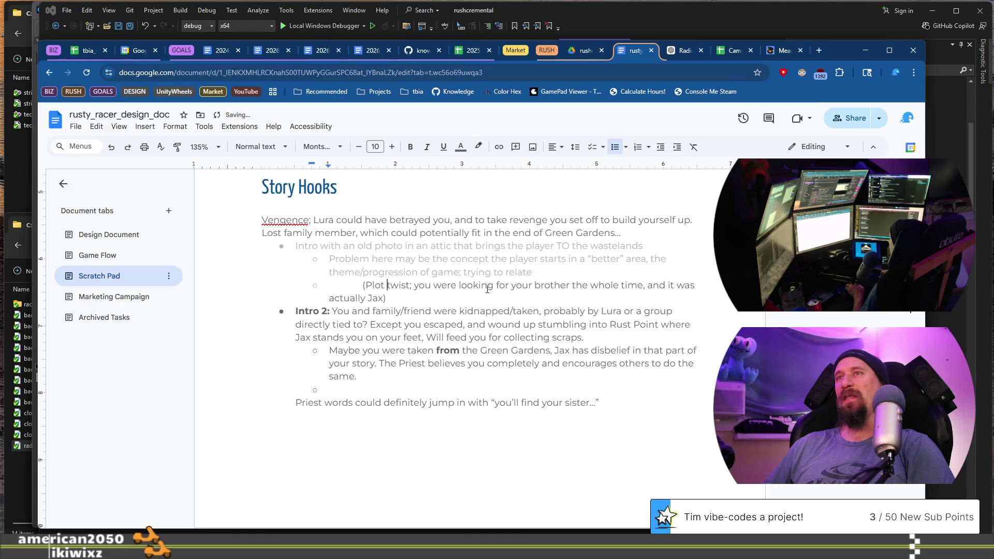
{"action": "key", "text": "Home"}
{"action": "key", "text": "BackSpace"}
{"action": "key", "text": "ctrl+z"}
{"action": "key", "text": "Down"}
{"action": "key", "text": "Down"}
{"action": "key", "text": "Down"}
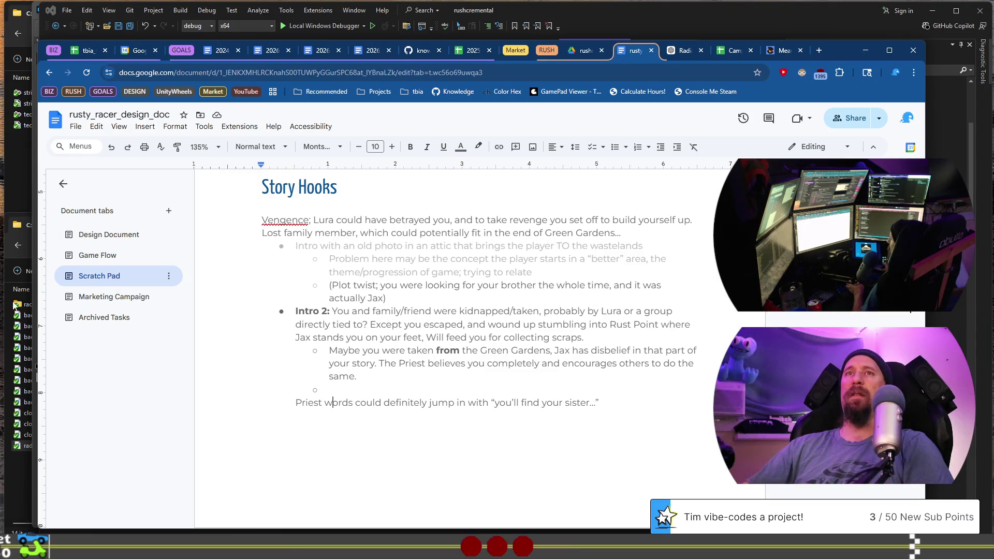
{"action": "left_click", "coordinate": [17, 349]}
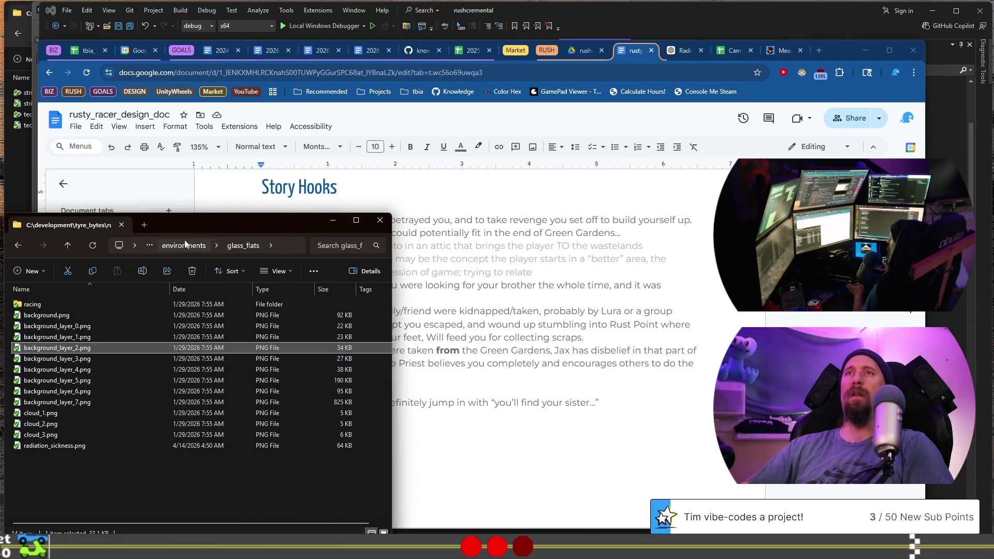
Step: Browse the game's environments and green_gardens folders, then return to the data folder
{"action": "left_click_drag", "start_coordinate": [115, 245], "coordinate": [183, 241]}
{"action": "left_click", "coordinate": [93, 336]}
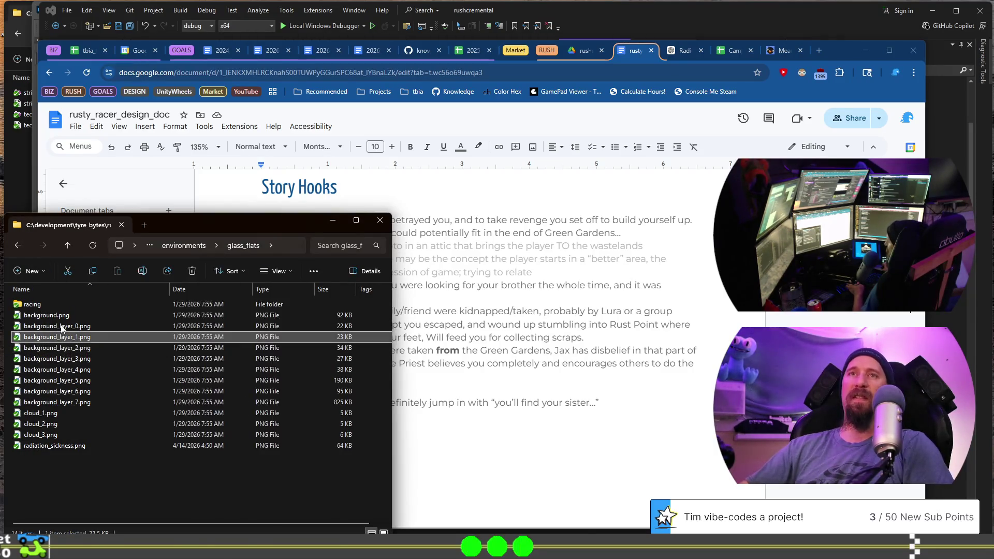
{"action": "left_click", "coordinate": [177, 244]}
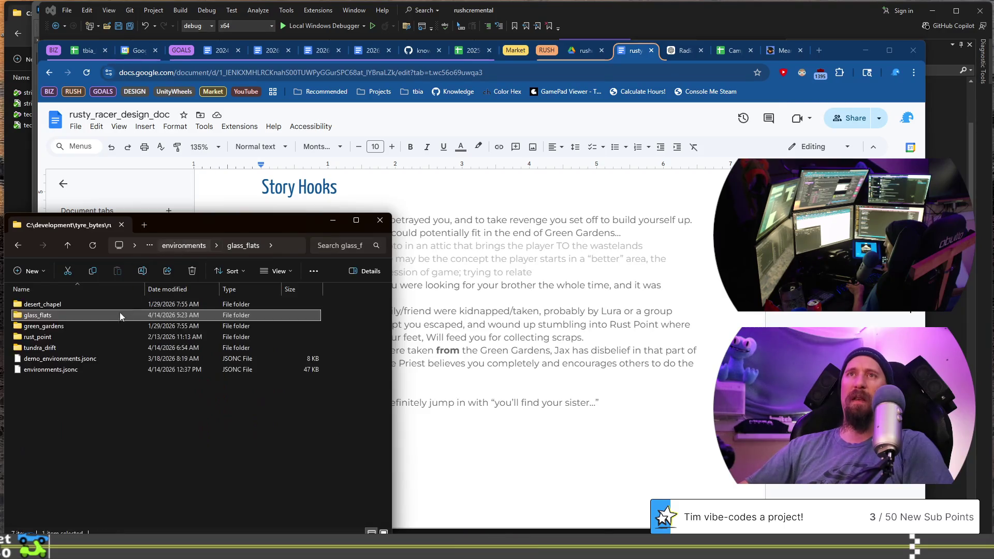
{"action": "left_click", "coordinate": [71, 327]}
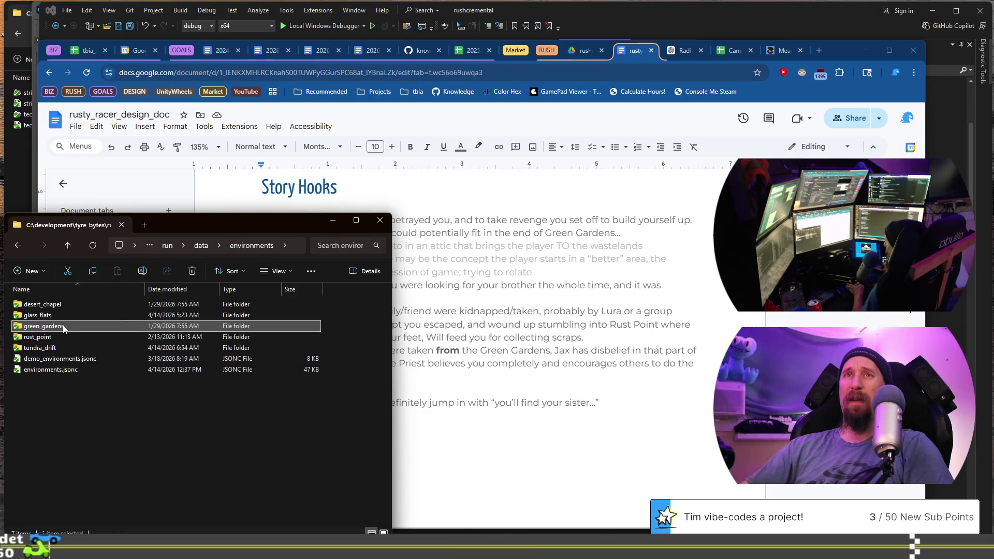
{"action": "left_click", "coordinate": [53, 350]}
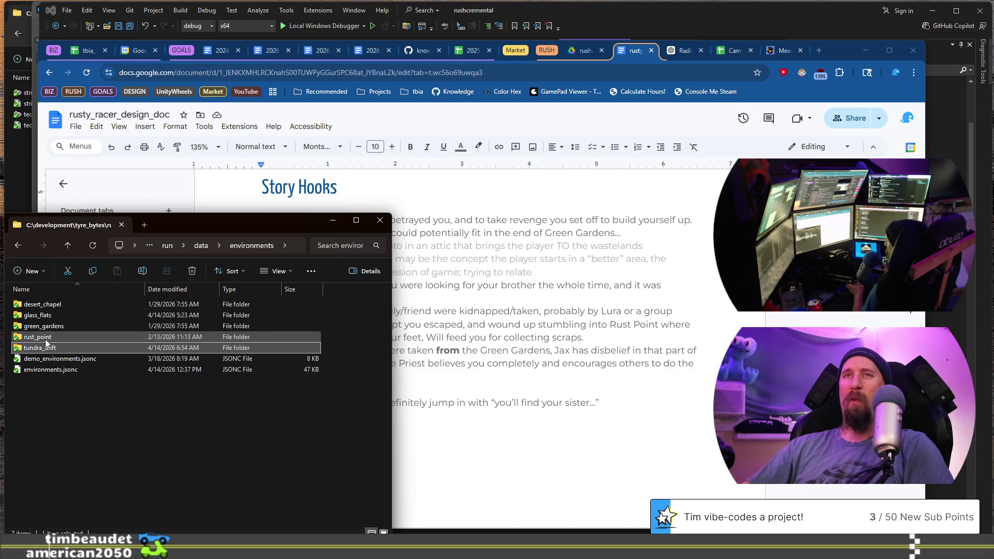
{"action": "left_click", "coordinate": [51, 328]}
{"action": "double_click", "coordinate": [51, 328]}
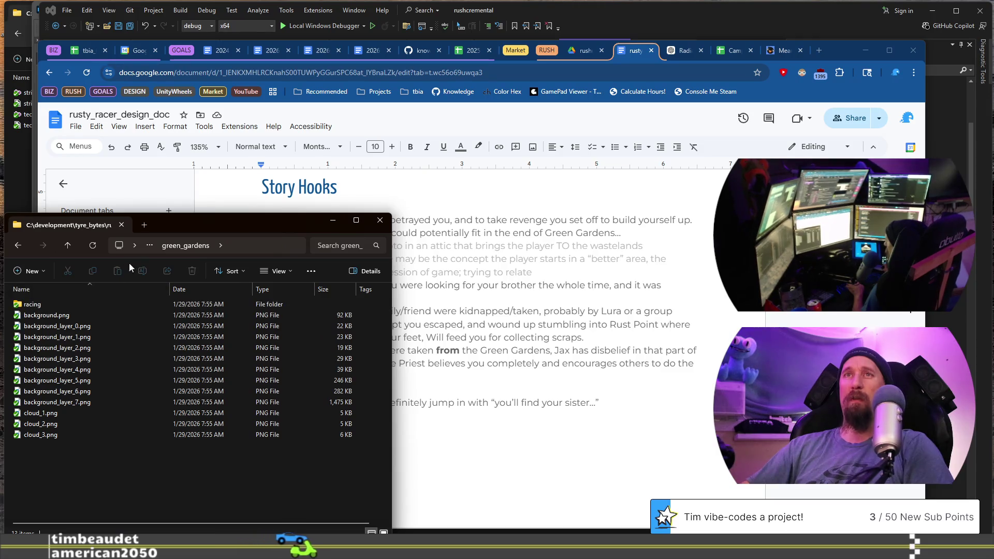
{"action": "left_click", "coordinate": [65, 247]}
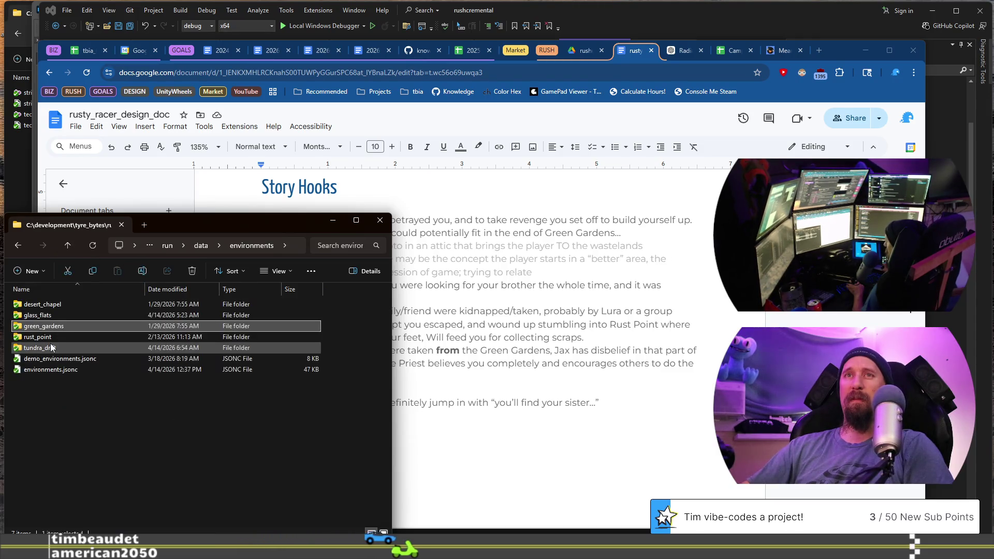
{"action": "left_click", "coordinate": [70, 252]}
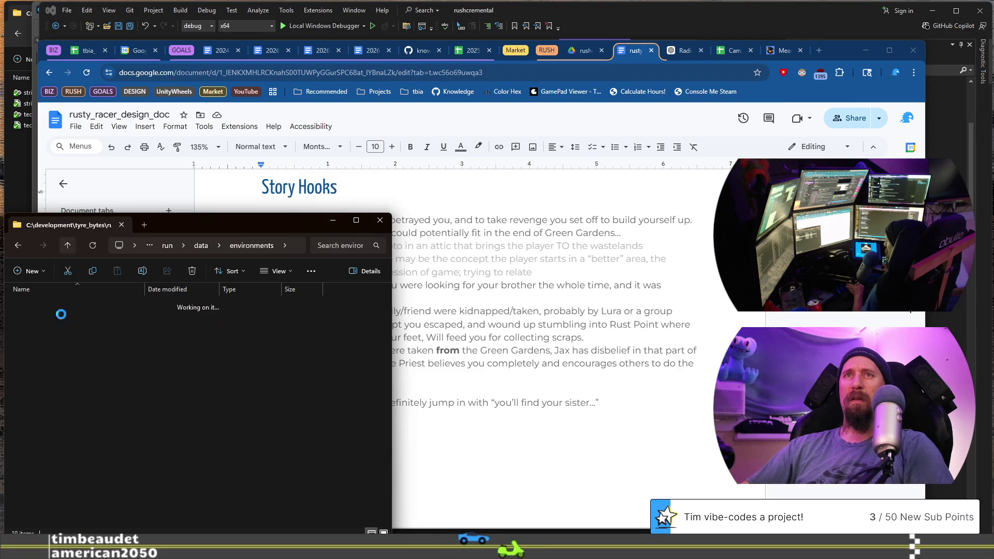
Step: Open the avatars folder and view the toxic_lura.png portrait, then return to the design doc
{"action": "double_click", "coordinate": [50, 319]}
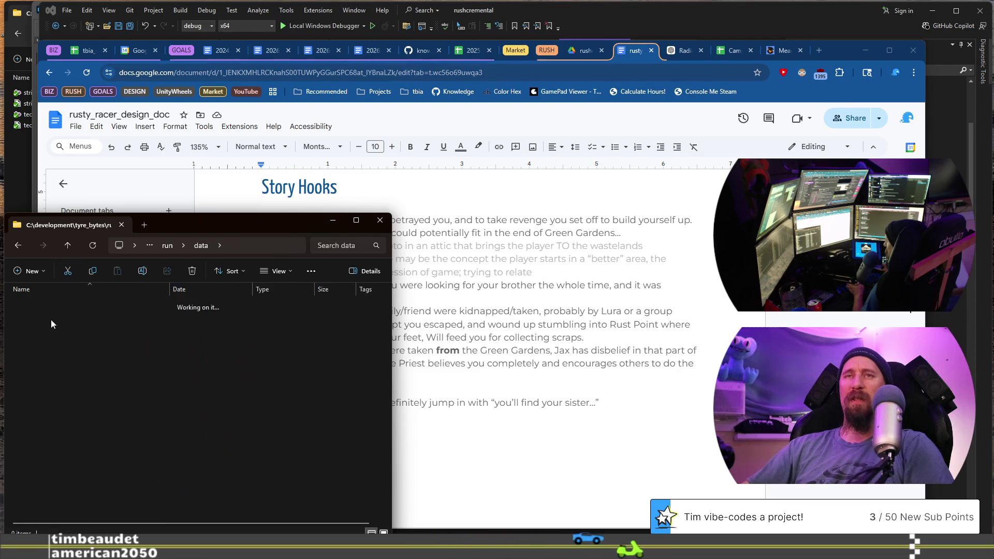
{"action": "left_click", "coordinate": [59, 384]}
{"action": "double_click", "coordinate": [60, 385]}
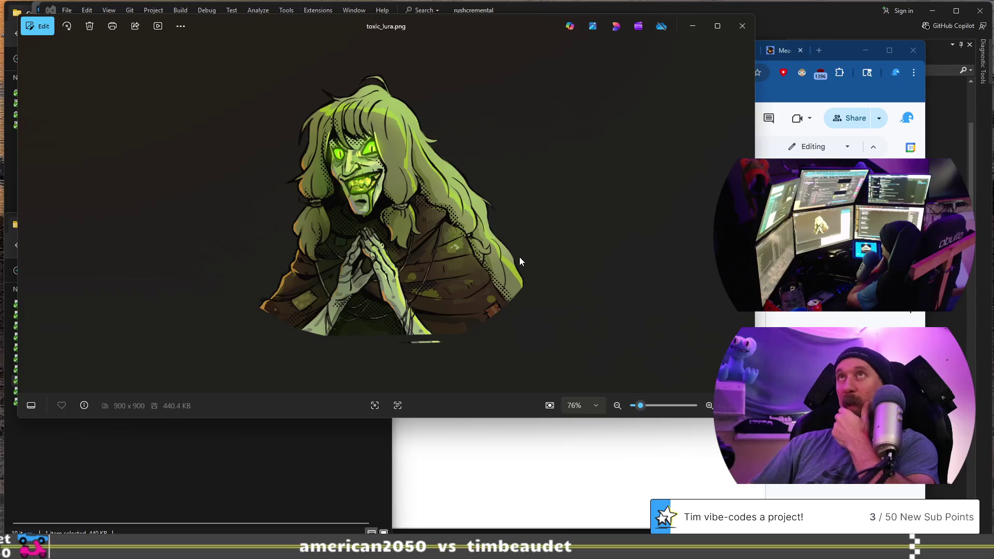
{"action": "left_click", "coordinate": [742, 27]}
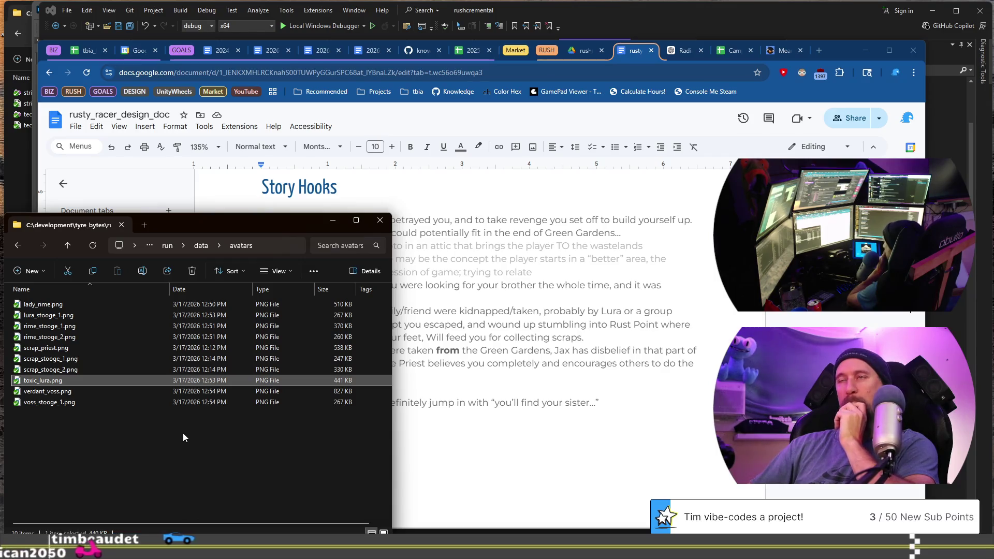
{"action": "left_click", "coordinate": [418, 378]}
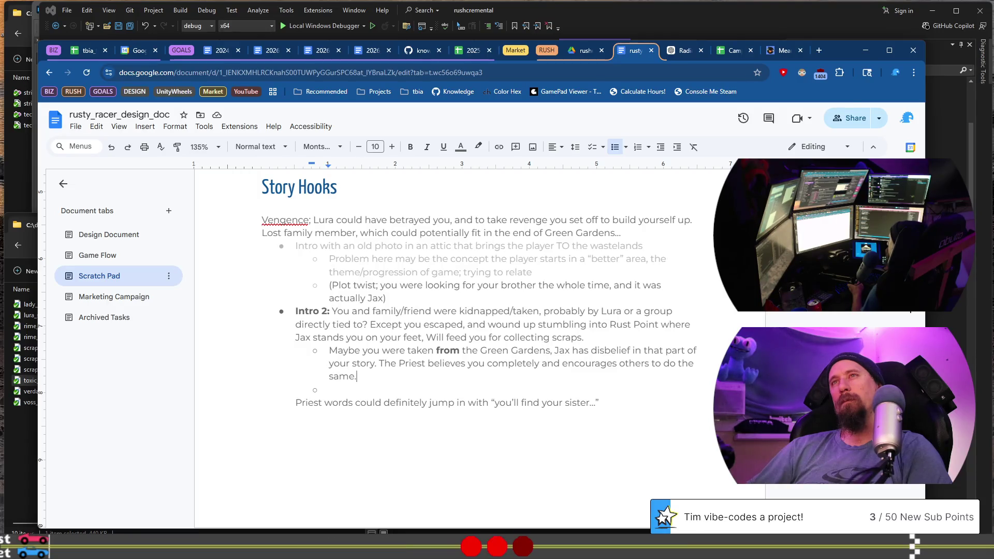
Step: Put the caret on the empty sub-bullet under the Priest note, then go to the tbia_tracker_2026 spreadsheet
{"action": "left_click", "coordinate": [418, 384]}
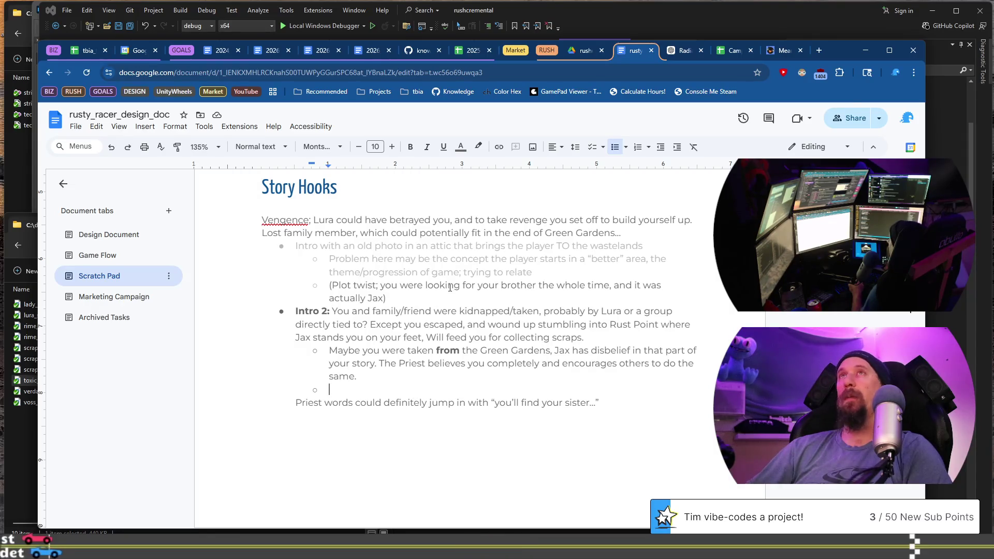
{"action": "left_click", "coordinate": [88, 52]}
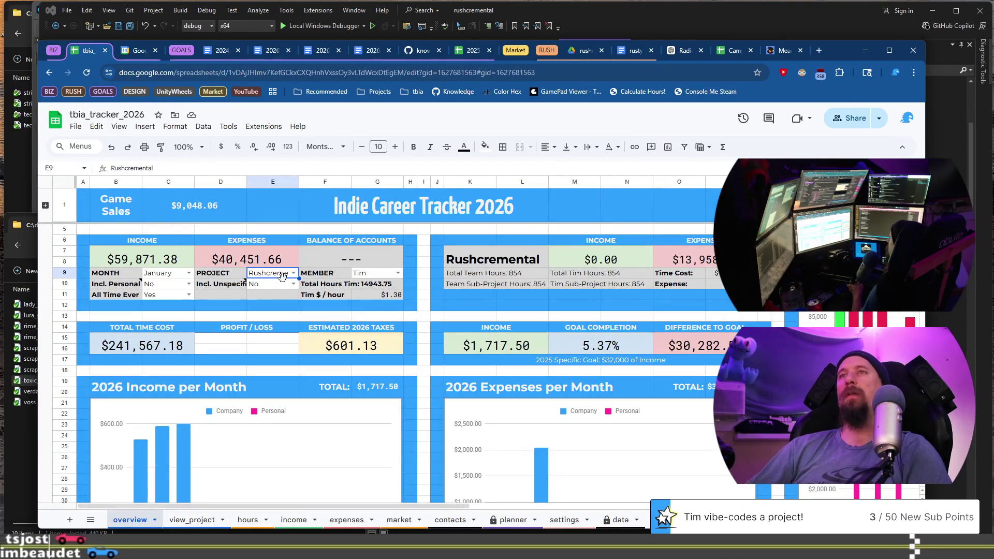
Step: Scroll through the Indie Career Tracker 2026 income and expense charts, then go to Google Calendar's year view
{"action": "scroll", "coordinate": [275, 387], "scroll_direction": "down", "scroll_amount": 3}
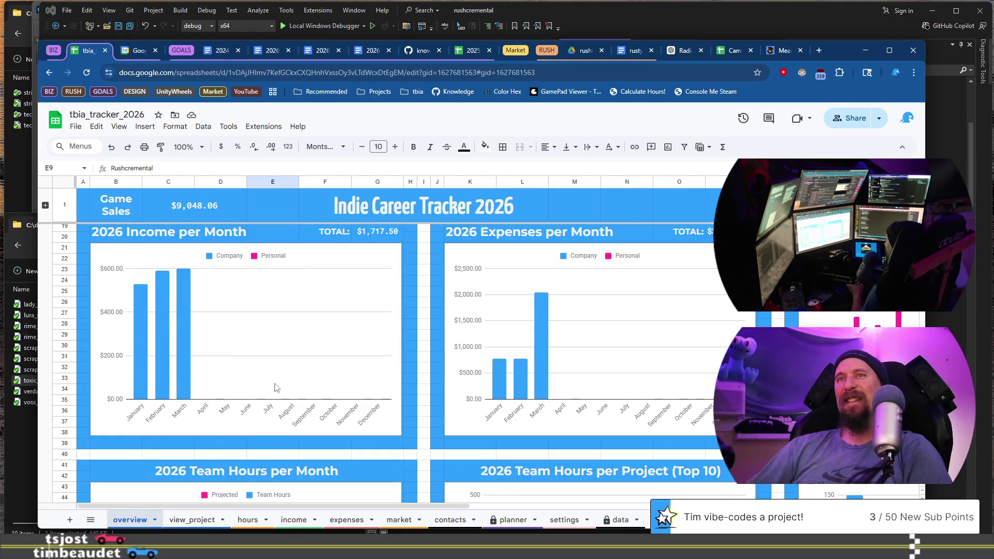
{"action": "scroll", "coordinate": [276, 387], "scroll_direction": "up", "scroll_amount": 2}
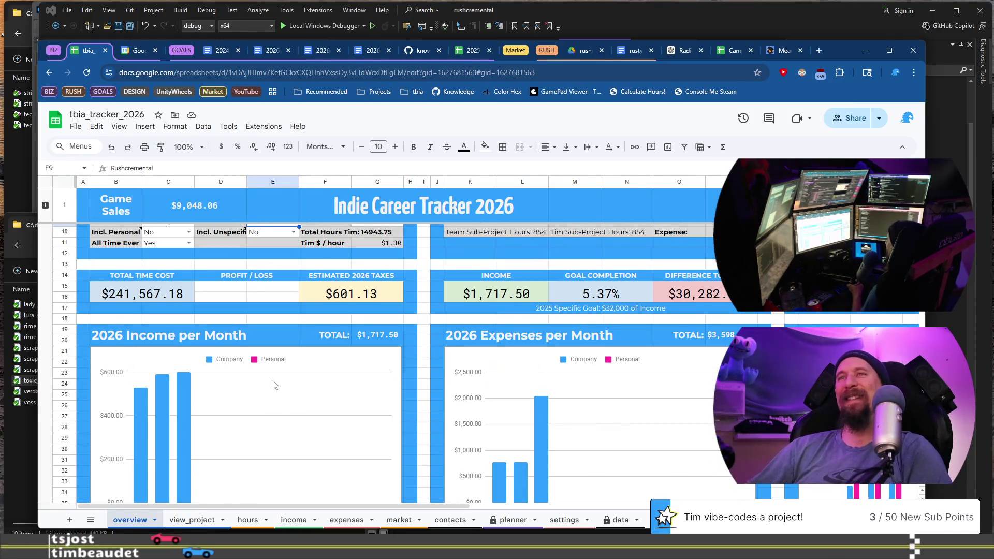
{"action": "scroll", "coordinate": [275, 385], "scroll_direction": "down", "scroll_amount": 2}
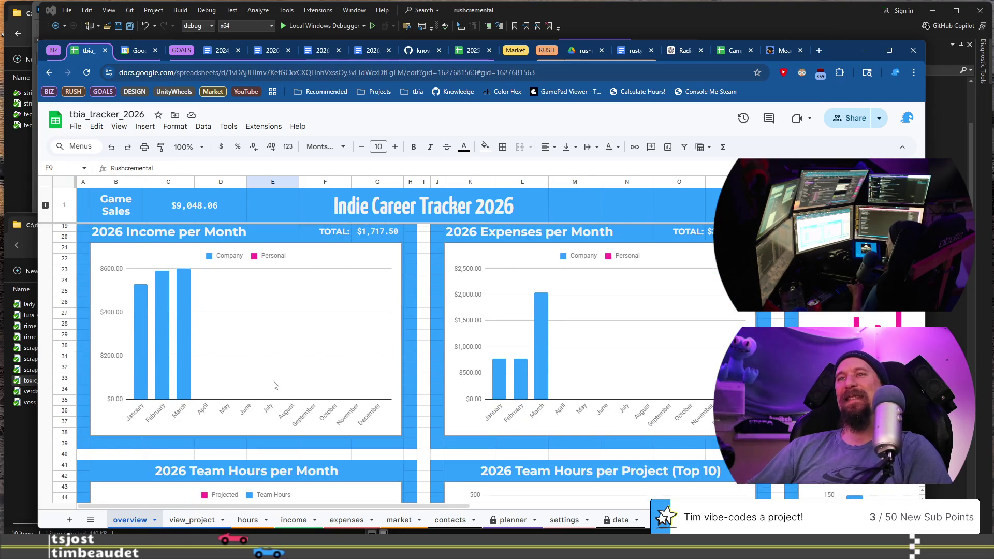
{"action": "scroll", "coordinate": [285, 388], "scroll_direction": "down", "scroll_amount": 1}
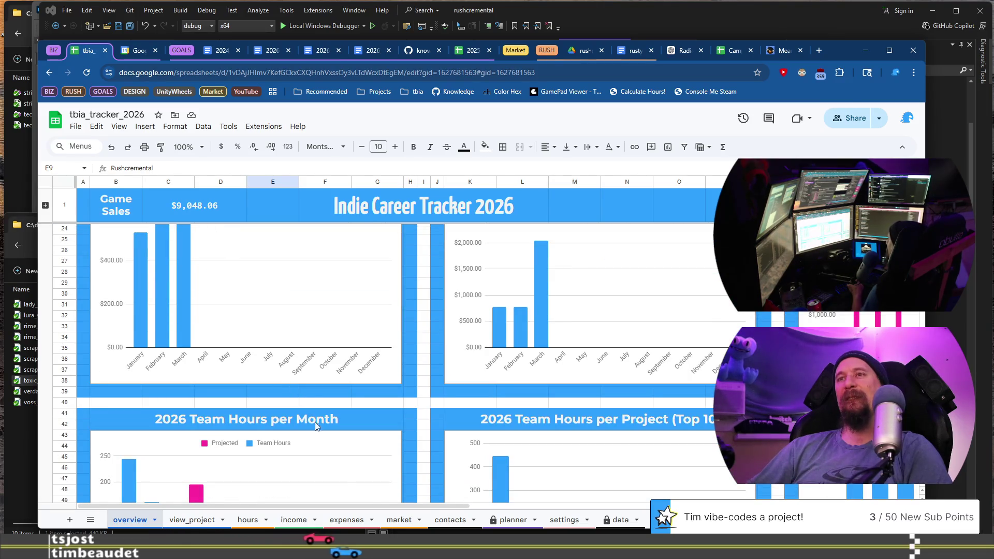
{"action": "left_click", "coordinate": [135, 50]}
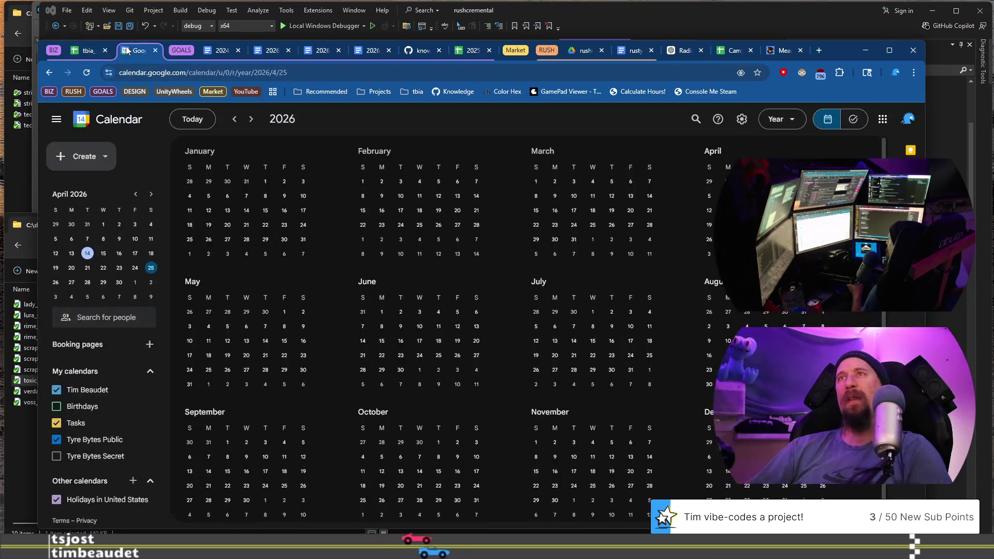
Step: Move the Chrome window left to reveal Visual Studio's Solution Explorer beside the calendar
{"action": "left_click_drag", "start_coordinate": [837, 54], "coordinate": [621, 44]}
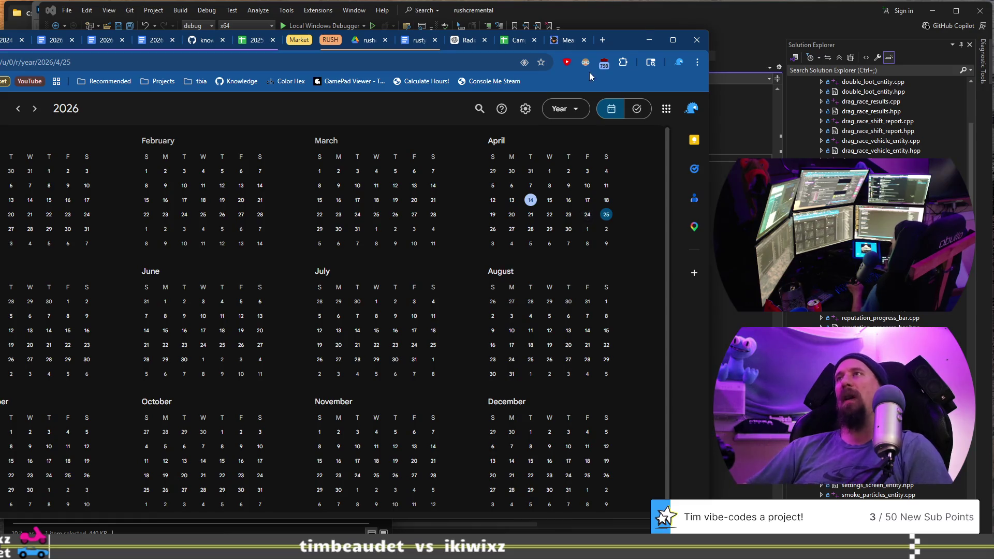
{"action": "left_click", "coordinate": [604, 45]}
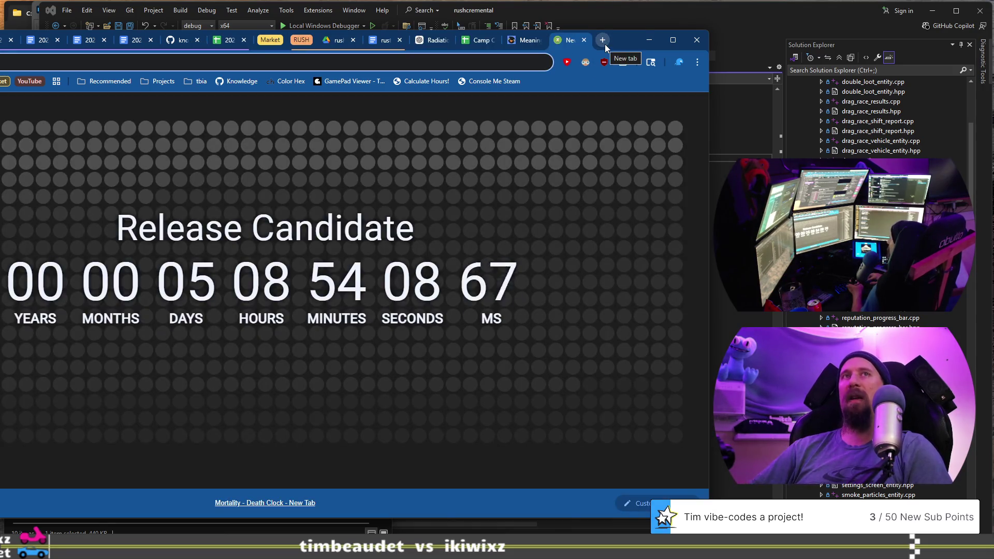
Step: Search the Orleans, VT weather and view Monday and Tuesday precipitation and temperature forecasts
{"action": "type", "text": "wea"}
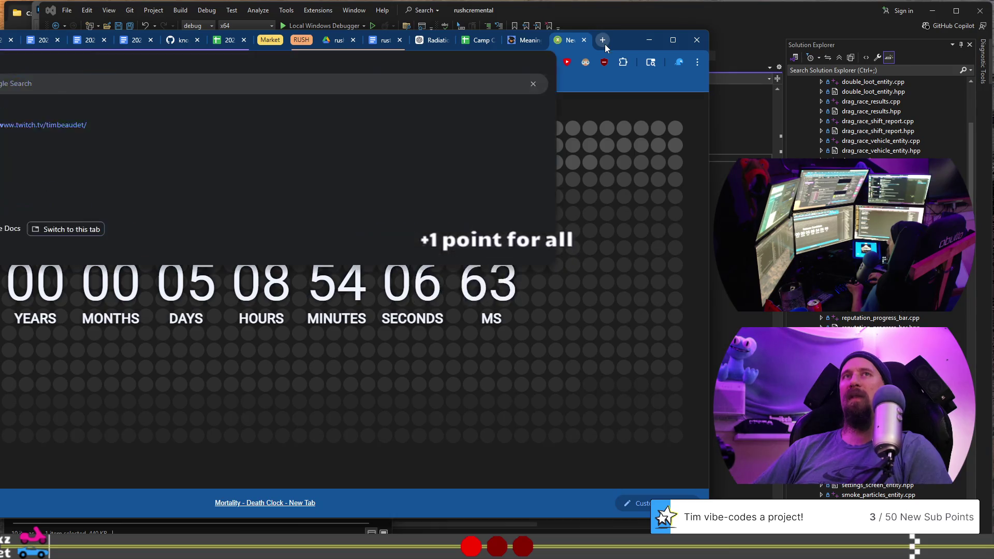
{"action": "key", "text": "Return"}
{"action": "mouse_move", "coordinate": [612, 41]}
{"action": "left_mouse_down"}
{"action": "mouse_move", "coordinate": [850, 15]}
{"action": "mouse_move", "coordinate": [836, 27]}
{"action": "left_mouse_up"}
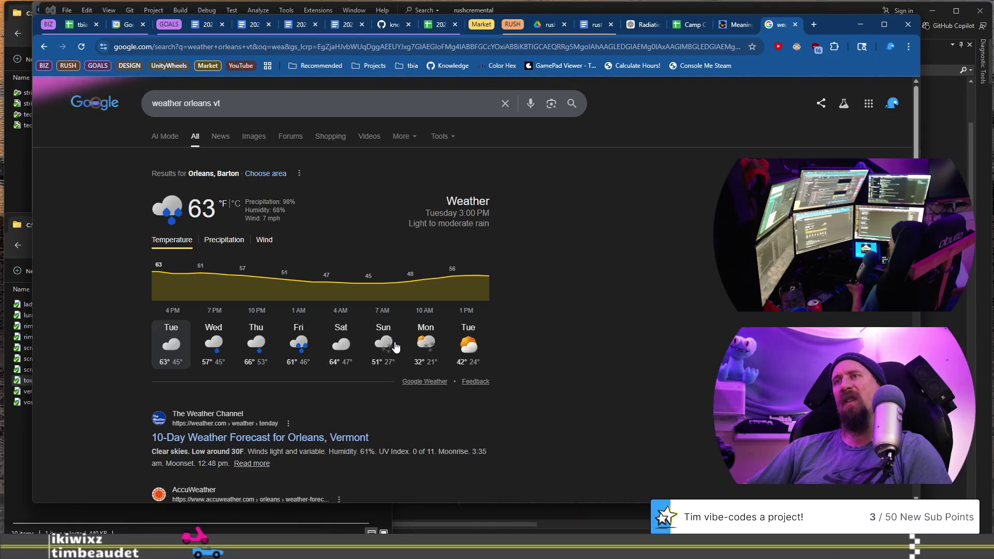
{"action": "left_click", "coordinate": [432, 343]}
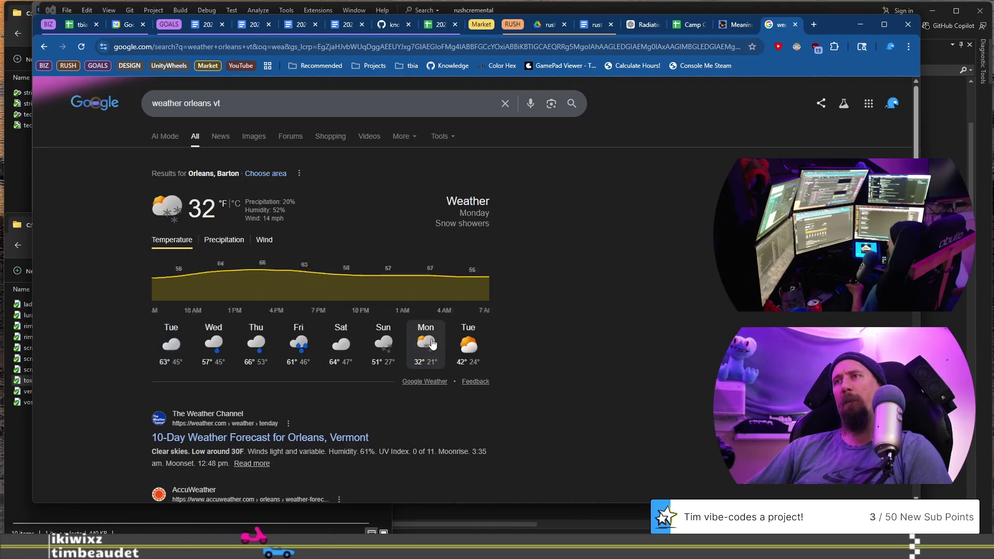
{"action": "left_click", "coordinate": [231, 243]}
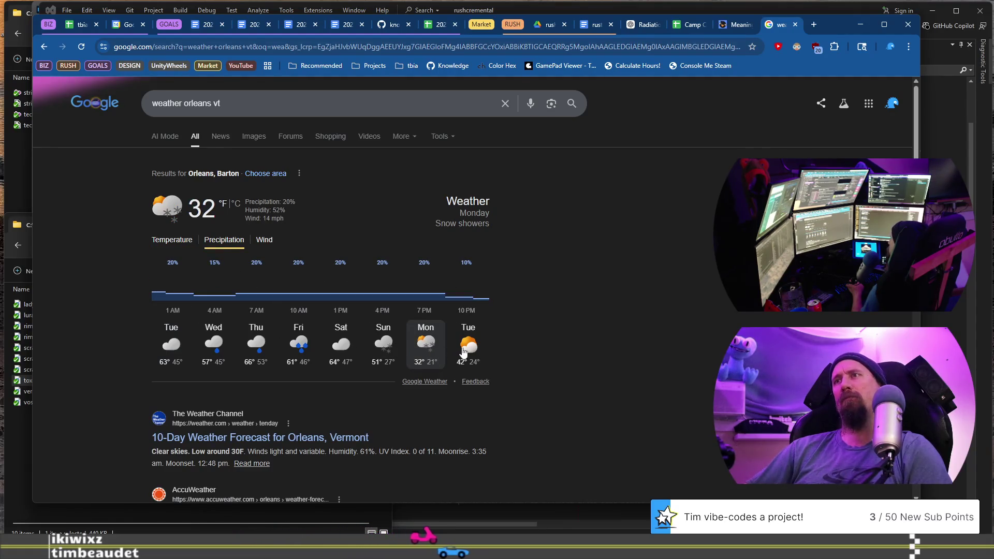
{"action": "left_click", "coordinate": [467, 348]}
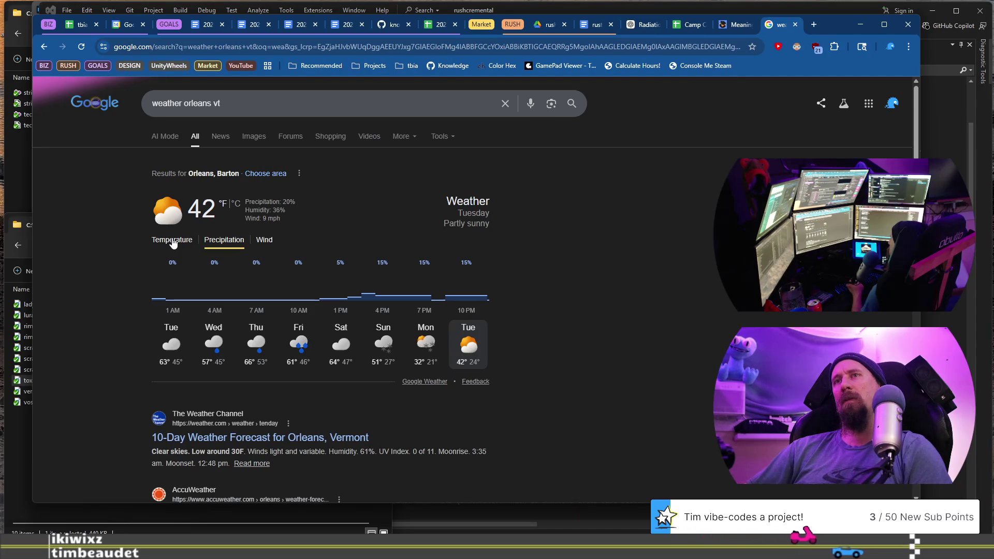
{"action": "left_click", "coordinate": [172, 242]}
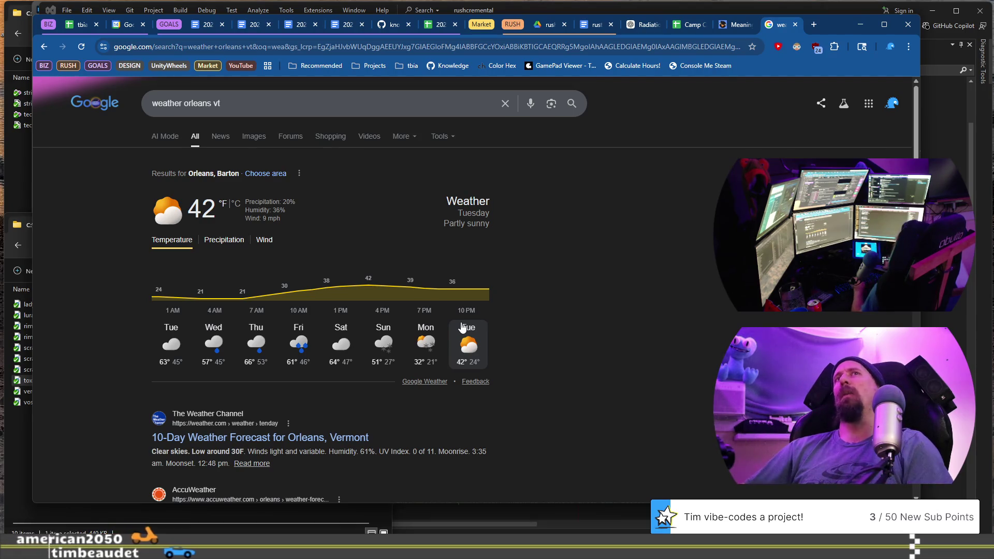
Step: Return to the tbia_tracker_2026 spreadsheet and open its hours sheet
{"action": "mouse_move", "coordinate": [833, 22]}
{"action": "left_mouse_down"}
{"action": "mouse_move", "coordinate": [870, 23]}
{"action": "mouse_move", "coordinate": [884, 40]}
{"action": "left_mouse_up"}
{"action": "key", "text": "ctrl+1"}
{"action": "left_click_drag", "start_coordinate": [893, 52], "coordinate": [851, 39]}
{"action": "left_click", "coordinate": [254, 499]}
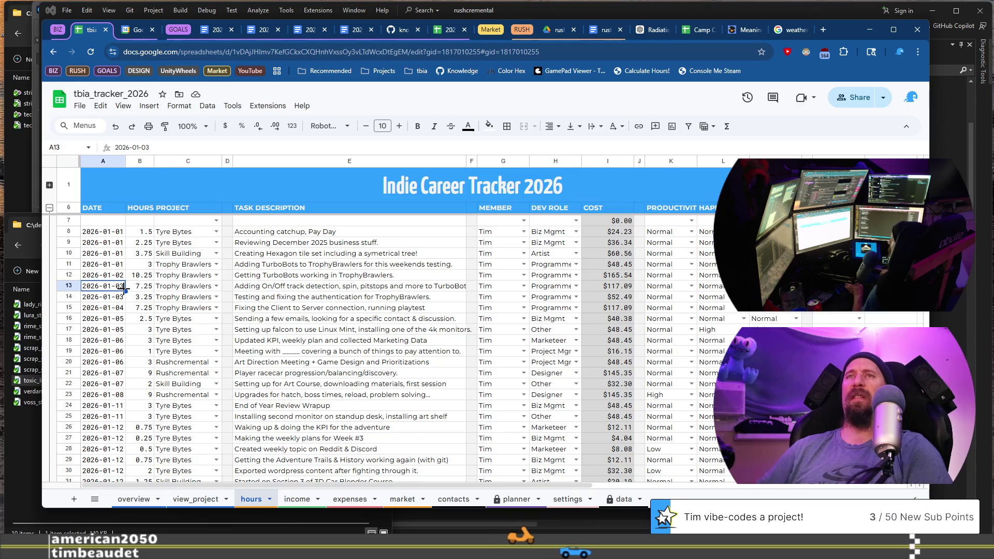
Step: Add a new hours row dated 2026-04-14 with 12 hours on the Rushcremental project
{"action": "key", "text": "ctrl+Down"}
{"action": "key", "text": "ctrl+Down"}
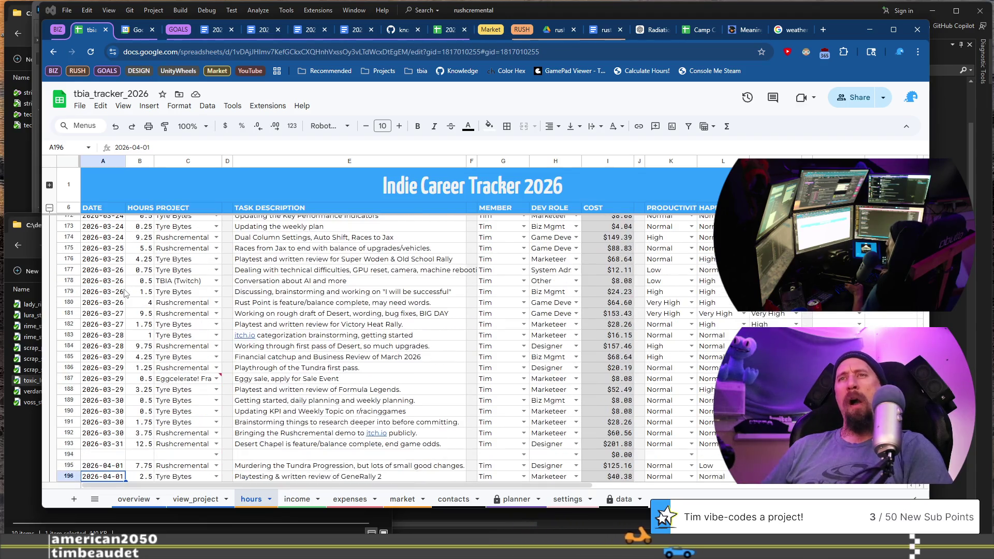
{"action": "key", "text": "ctrl+Down"}
{"action": "key", "text": "Down"}
{"action": "type", "text": "te"}
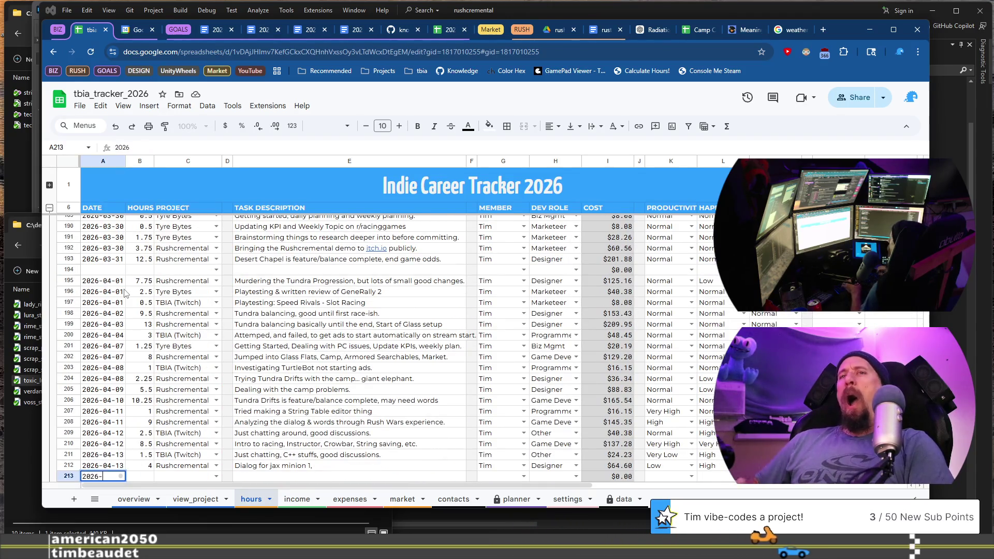
{"action": "key", "text": "Tab"}
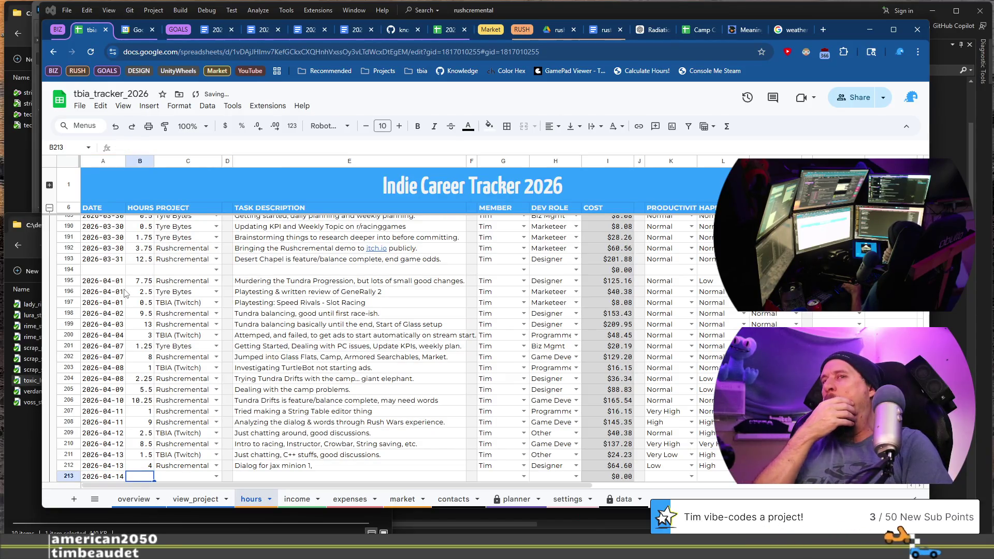
{"action": "type", "text": "12"}
{"action": "key", "text": "Tab"}
{"action": "type", "text": "Rush"}
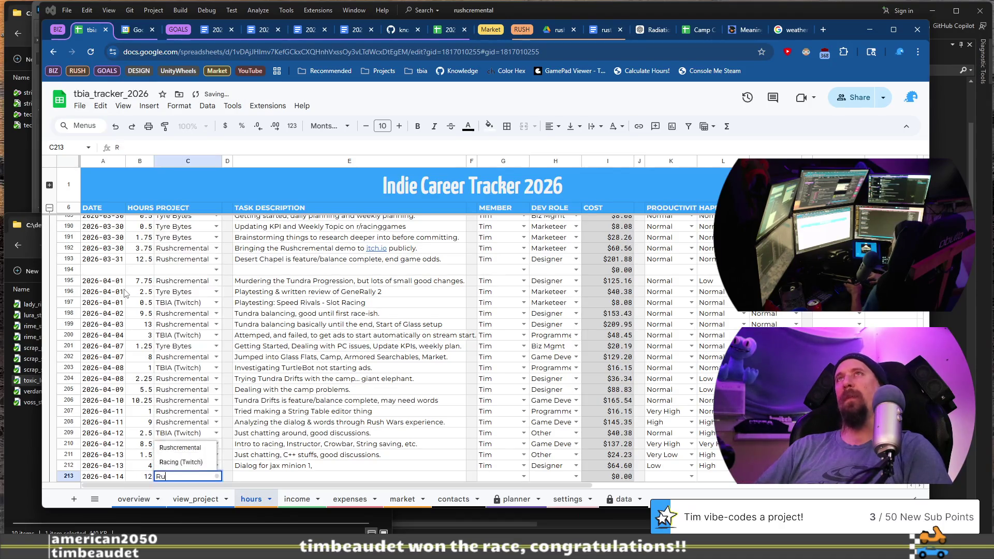
{"action": "key", "text": "Tab"}
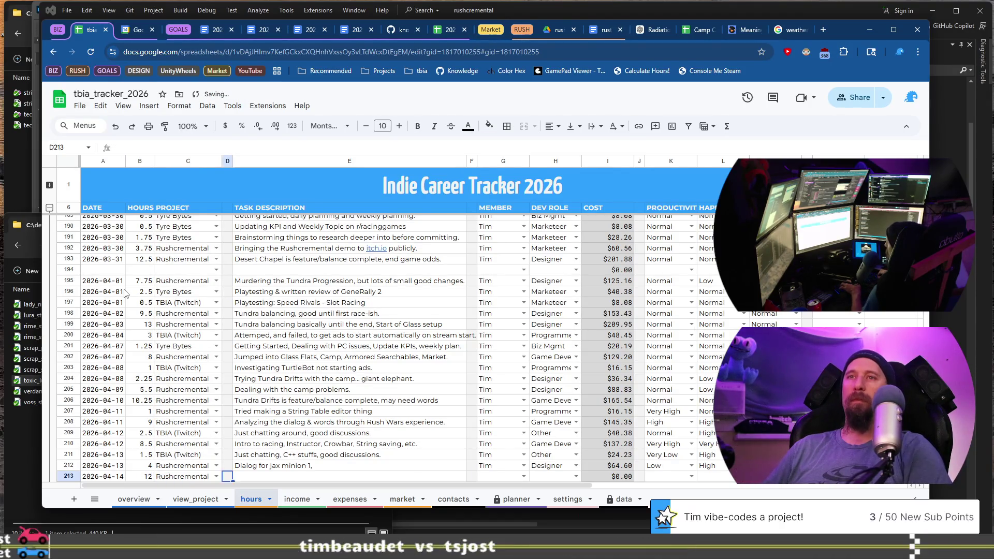
{"action": "key", "text": "Tab"}
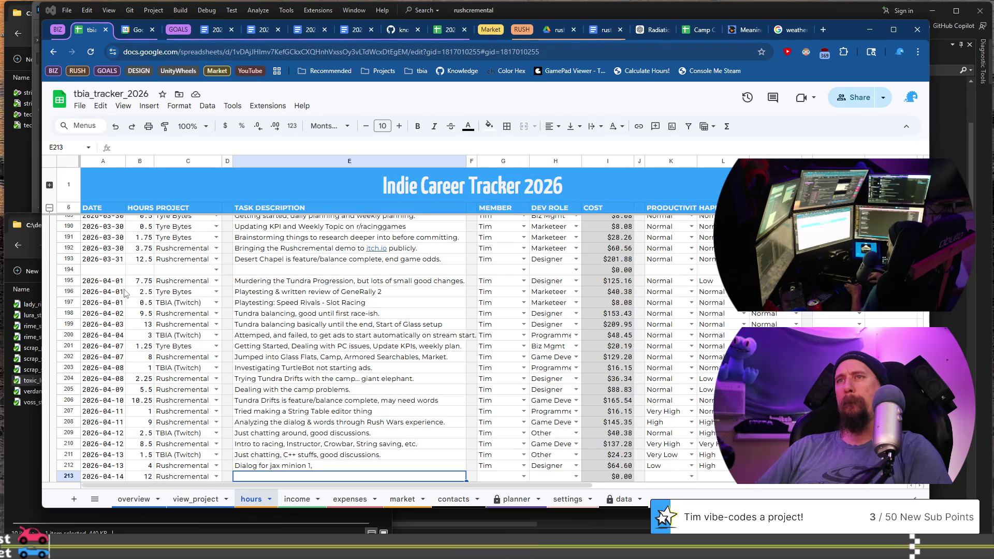
Step: Enter the task 'Glass Flats is first pass feature/balance complete.' with the member and game developer role
{"action": "type", "text": "Glas"}
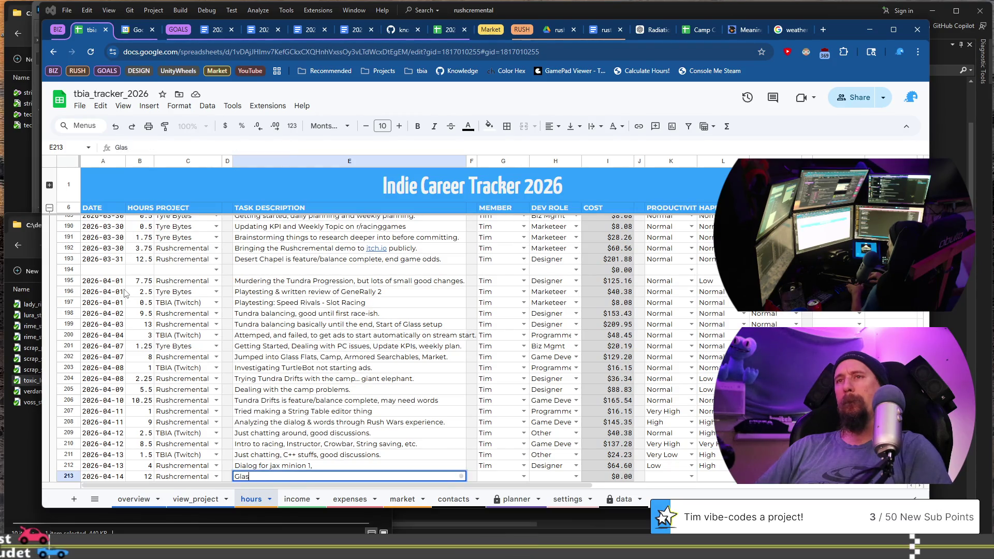
{"action": "type", "text": "flats"}
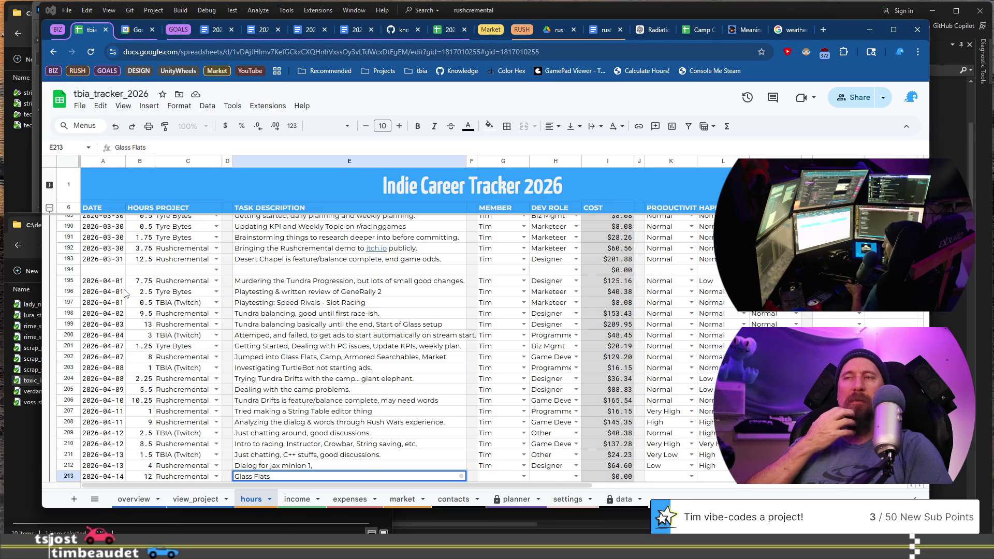
{"action": "type", "text": " is"}
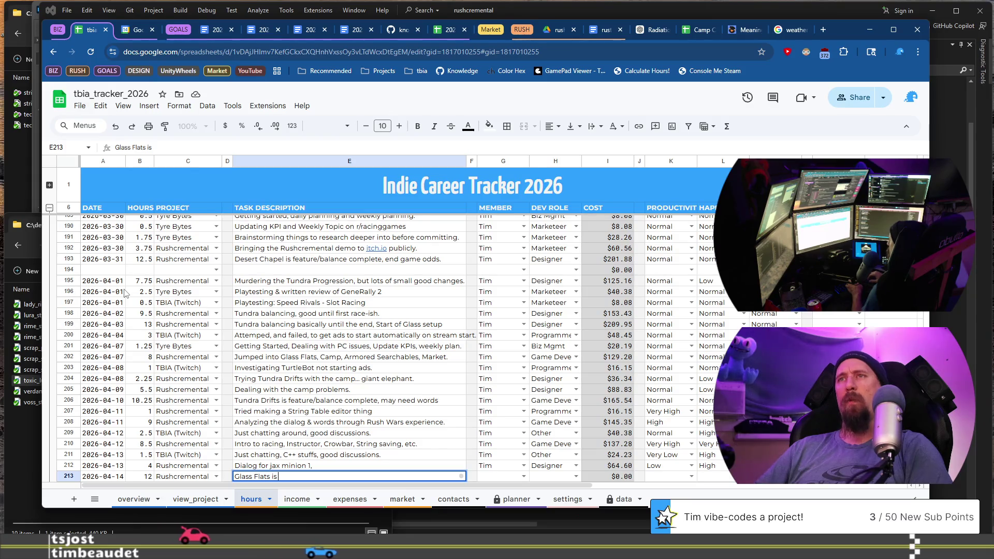
{"action": "type", "text": " first pass feature/balance complete"}
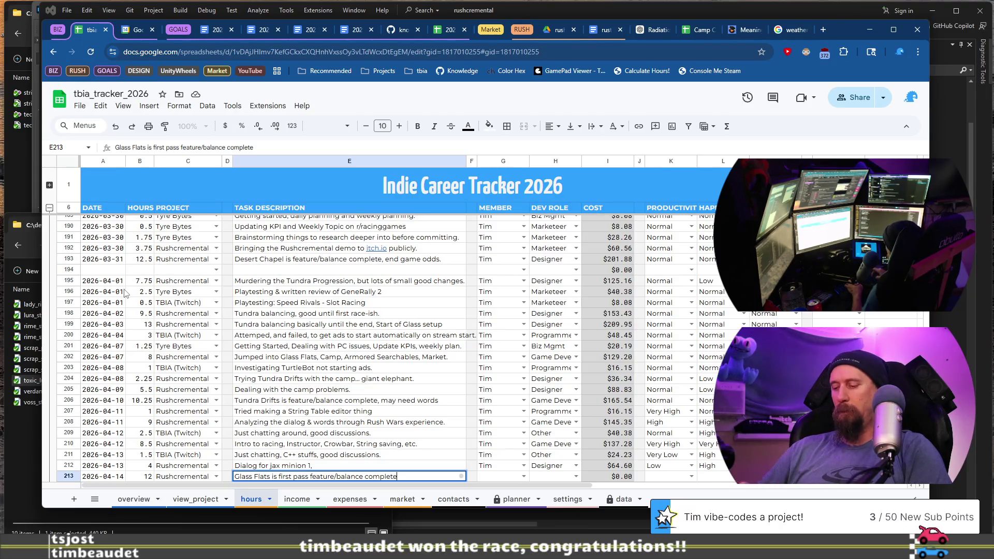
{"action": "type", "text": "."}
{"action": "key", "text": "Tab"}
{"action": "key", "text": "Tab"}
{"action": "type", "text": "T"}
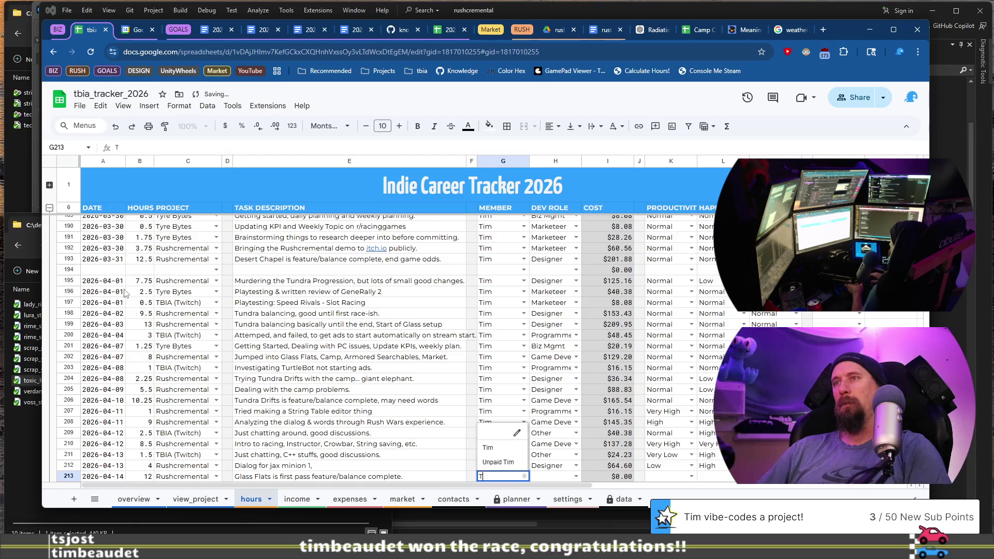
{"action": "key", "text": "Tab"}
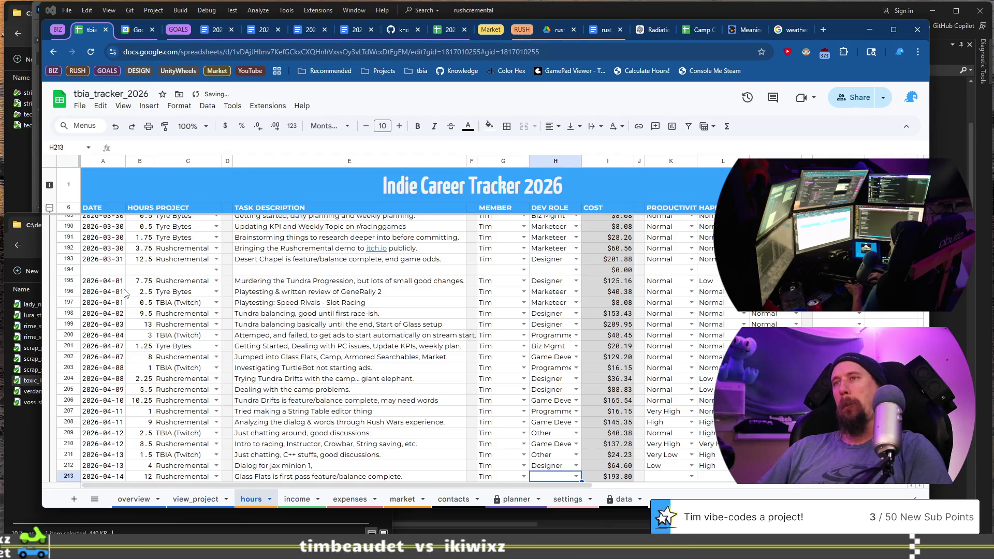
{"action": "type", "text": "G"}
{"action": "key", "text": "Tab"}
{"action": "key", "text": "Tab"}
{"action": "key", "text": "Tab"}
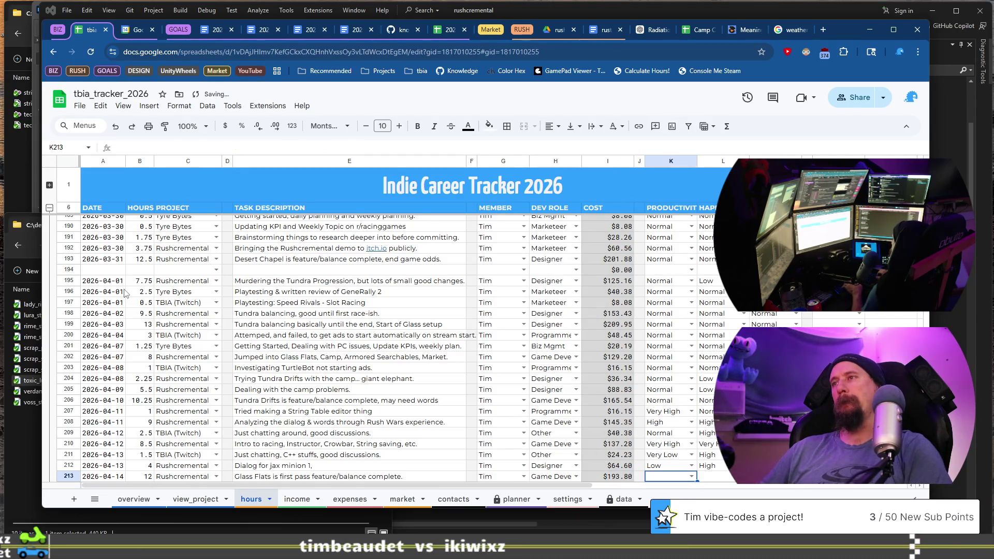
Step: Set the row's ratings to Very High productivity, then High and Very High
{"action": "type", "text": "V"}
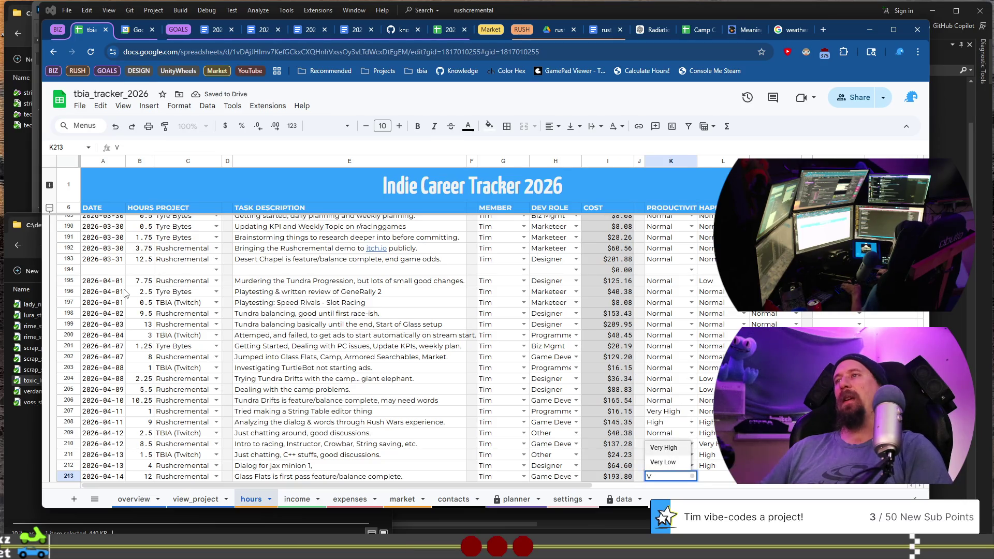
{"action": "key", "text": "Tab"}
{"action": "key", "text": "Return"}
{"action": "type", "text": "h"}
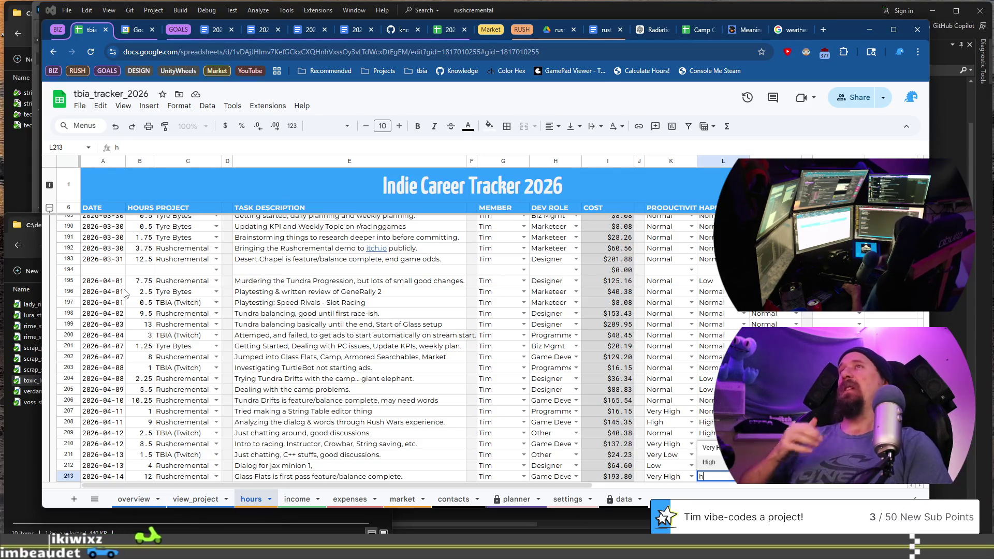
{"action": "key", "text": "Tab"}
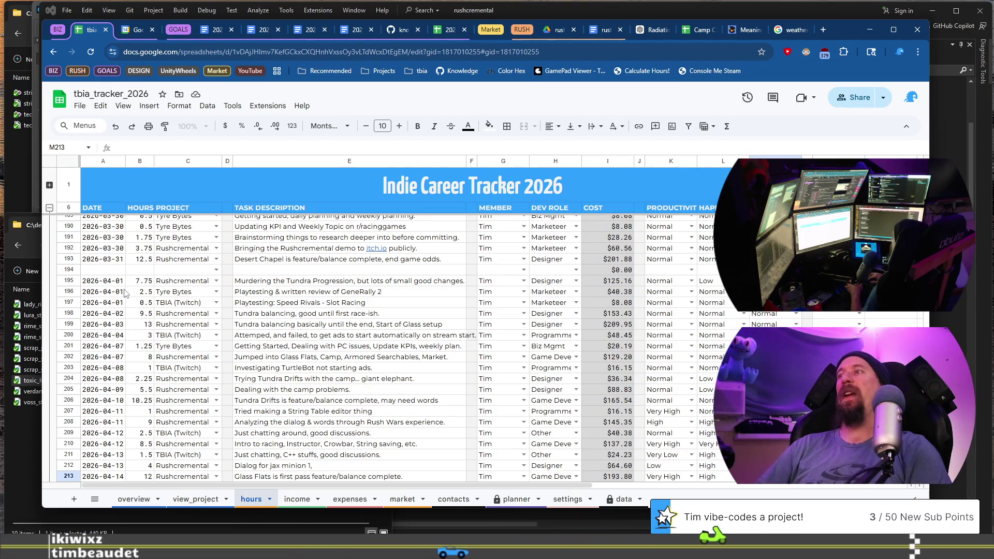
{"action": "type", "text": "V"}
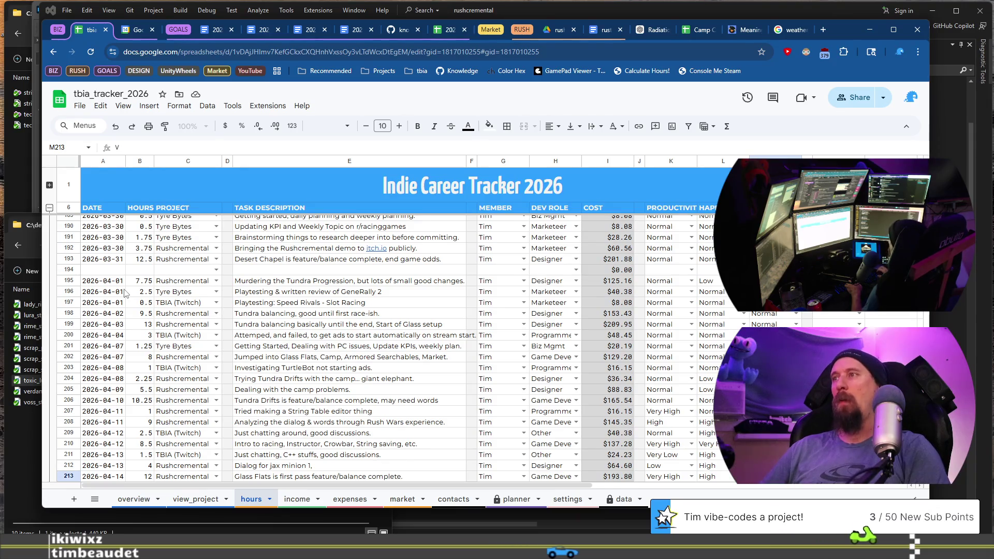
{"action": "key", "text": "Return"}
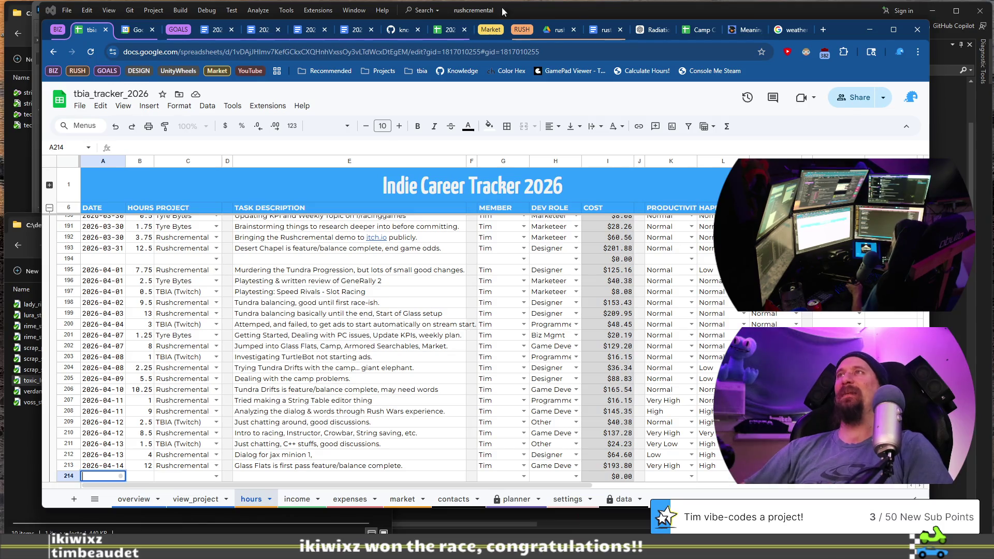
{"action": "left_click", "coordinate": [604, 33]}
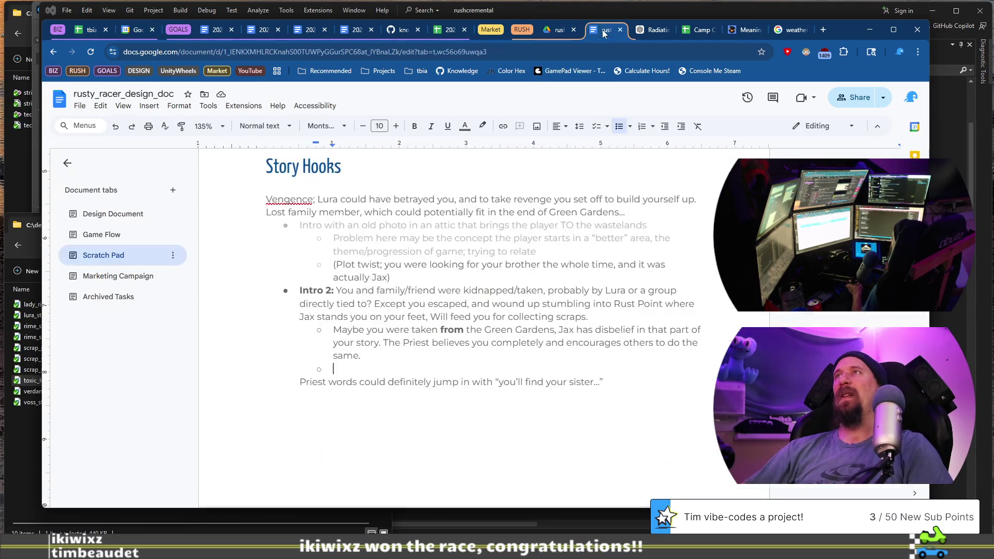
Step: Open the Game Flow tab and find the 'Lura cheats at her race' item under Glass Flats
{"action": "left_click", "coordinate": [111, 235]}
{"action": "scroll", "coordinate": [508, 324], "scroll_direction": "down", "scroll_amount": 10}
{"action": "scroll", "coordinate": [440, 311], "scroll_direction": "down", "scroll_amount": 15}
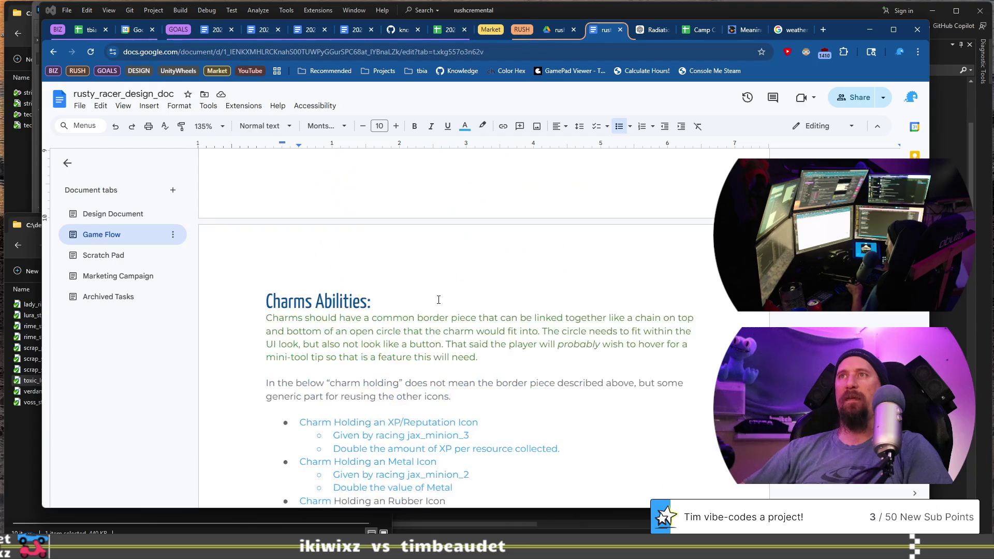
{"action": "scroll", "coordinate": [430, 295], "scroll_direction": "down", "scroll_amount": 6}
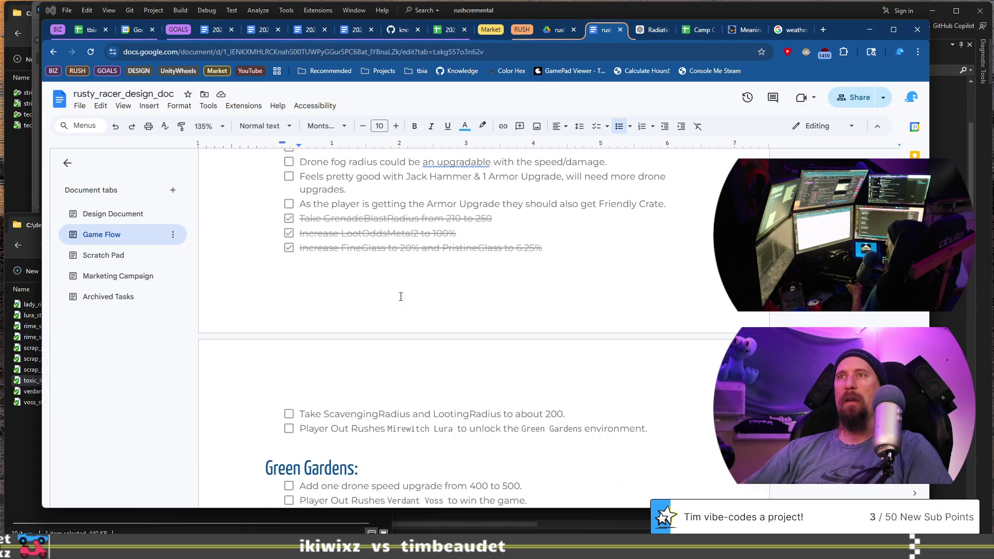
{"action": "scroll", "coordinate": [326, 351], "scroll_direction": "up", "scroll_amount": 5}
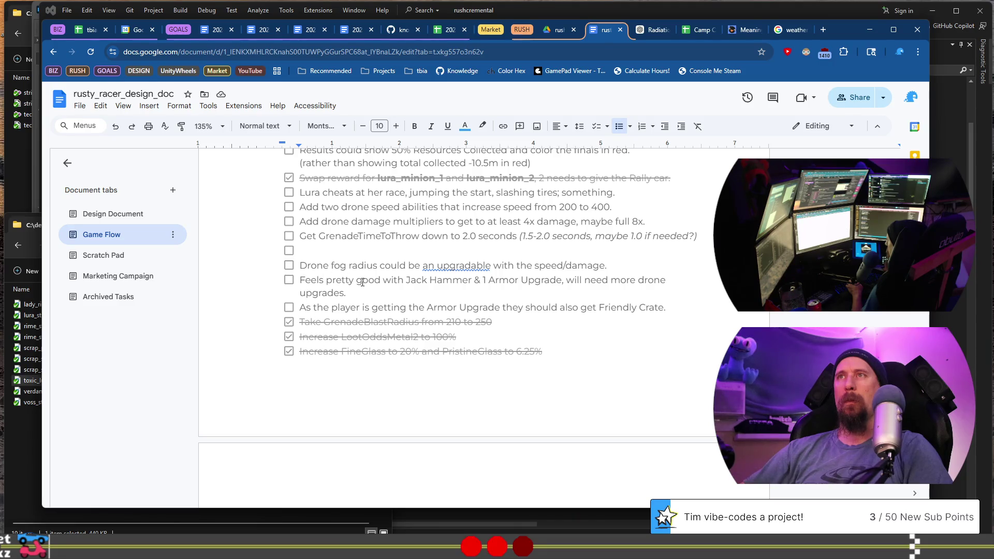
{"action": "scroll", "coordinate": [362, 282], "scroll_direction": "up", "scroll_amount": 4}
{"action": "scroll", "coordinate": [300, 309], "scroll_direction": "down", "scroll_amount": 1}
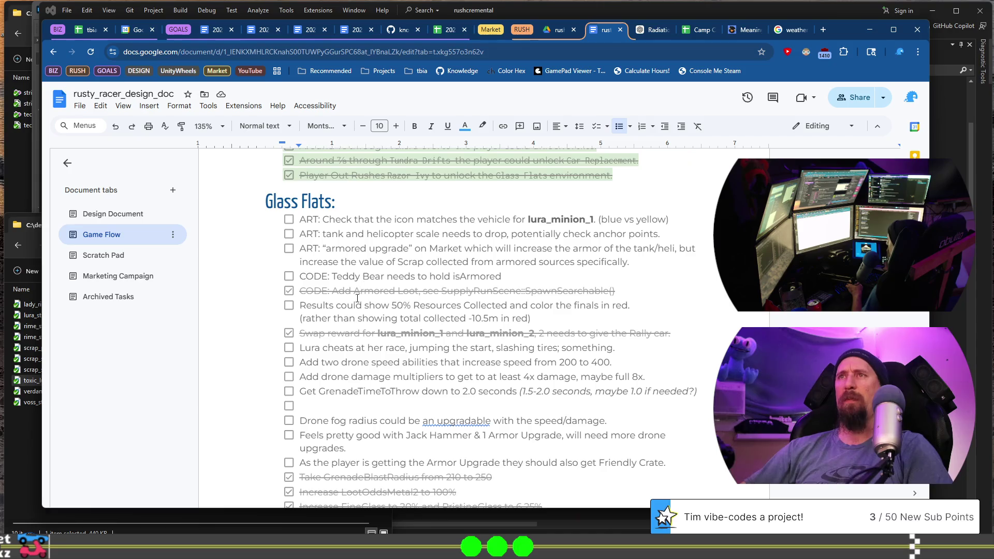
{"action": "left_click_drag", "start_coordinate": [300, 305], "coordinate": [533, 318]}
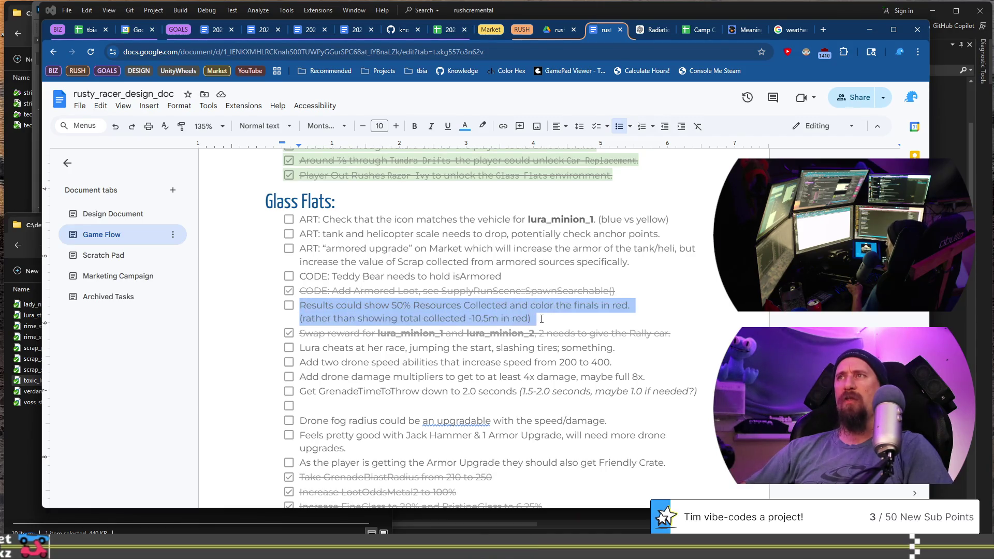
{"action": "scroll", "coordinate": [515, 249], "scroll_direction": "down", "scroll_amount": 2}
{"action": "scroll", "coordinate": [515, 249], "scroll_direction": "down", "scroll_amount": 1}
{"action": "left_click_drag", "start_coordinate": [310, 189], "coordinate": [608, 188]}
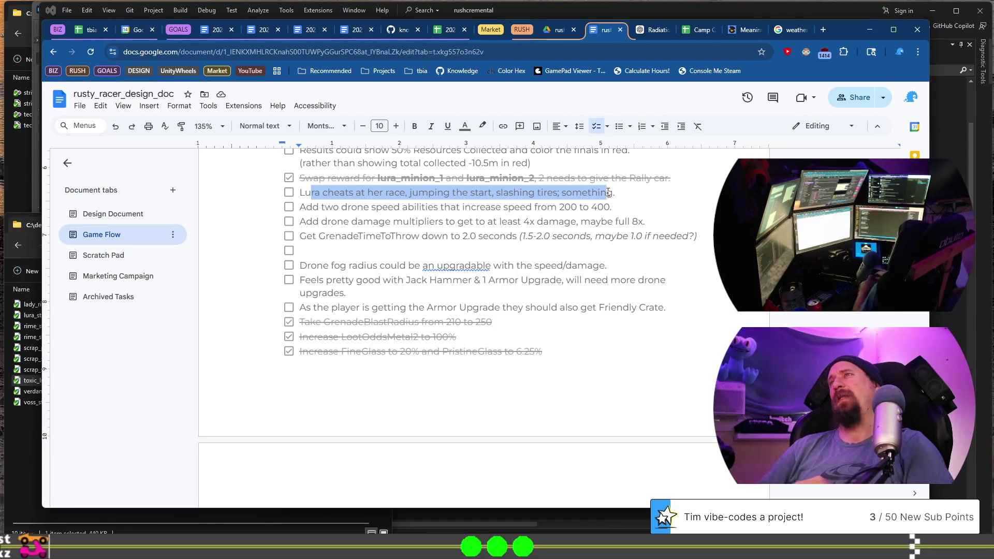
Step: Add an empty nested bullet beneath the 'Lura cheats at her race' item
{"action": "key", "text": "End"}
{"action": "key", "text": "Return"}
{"action": "key", "text": "Tab"}
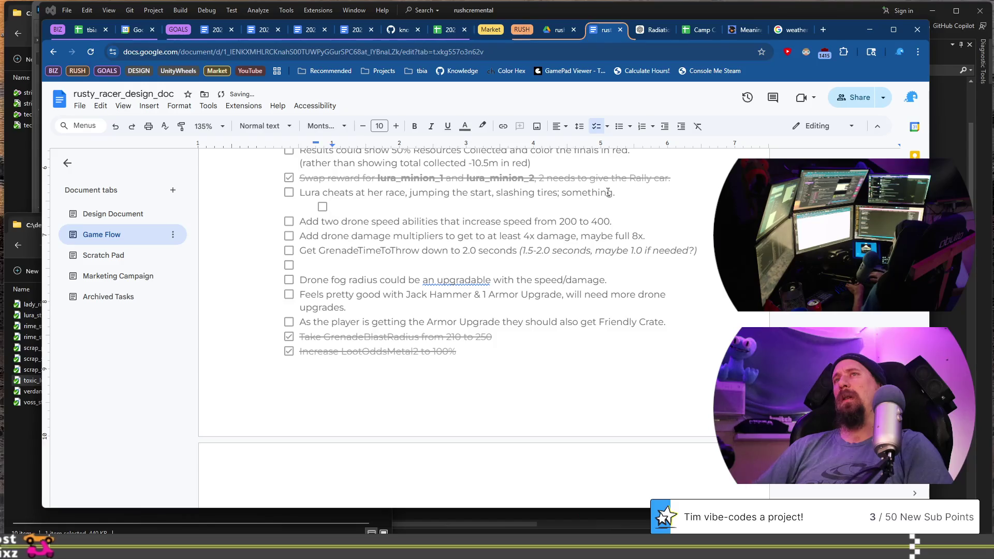
{"action": "key", "text": "ctrl+shift+8"}
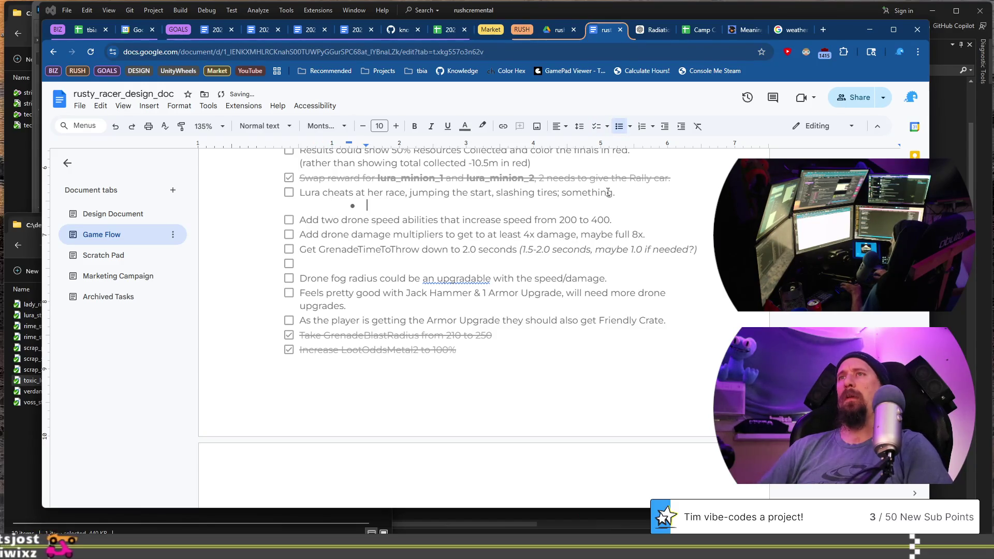
Step: Write the sub-bullet: stay IN Glass Flats longer, until level ~85, or the cheat fix appears too soon
{"action": "key", "text": "shift+Tab"}
{"action": "type", "text": "This would "}
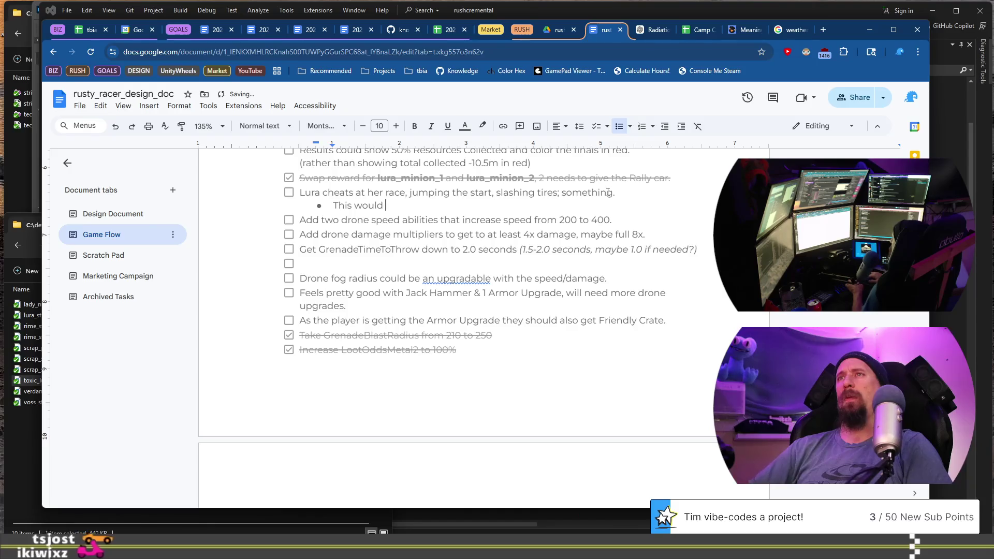
{"action": "type", "text": "require "}
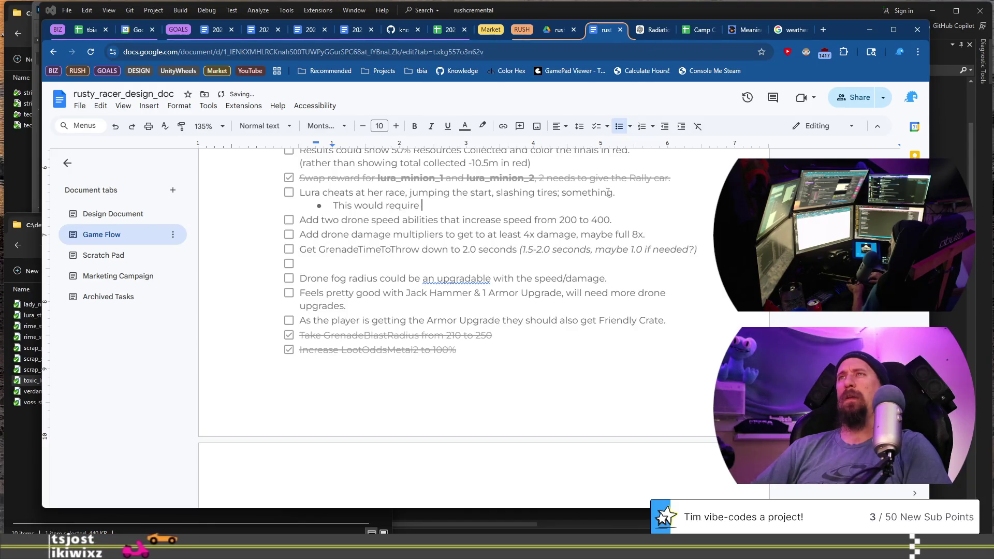
{"action": "type", "text": "the"}
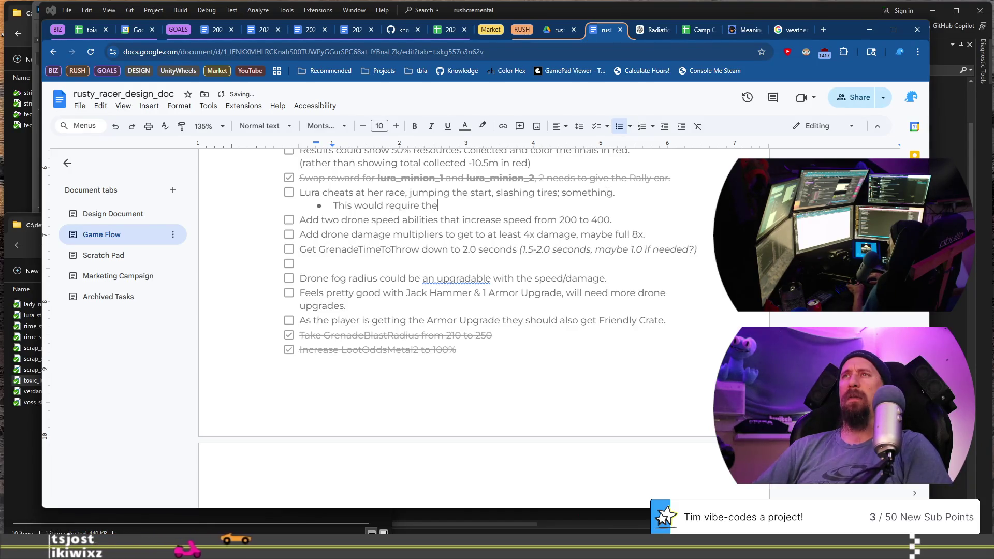
{"action": "type", "text": " p"}
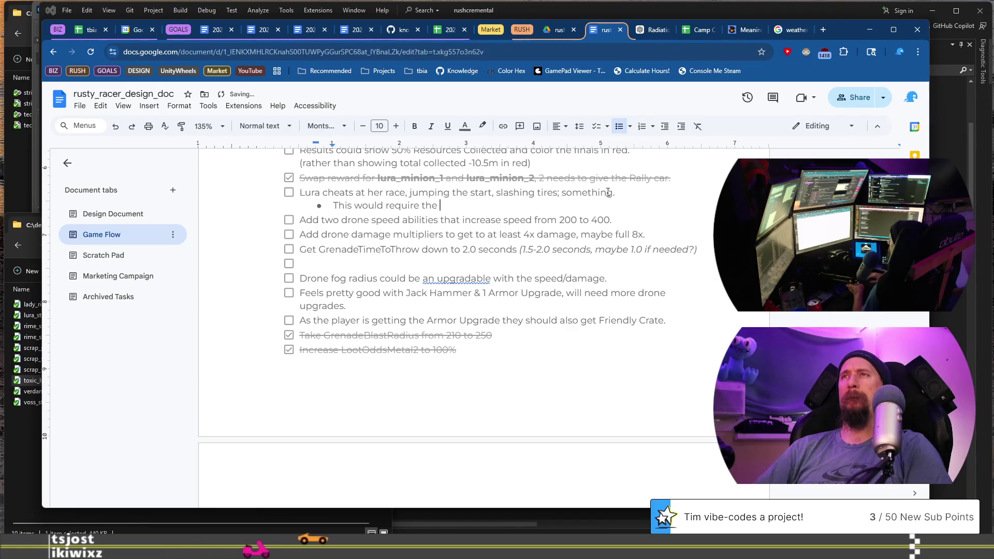
{"action": "type", "text": "layer "}
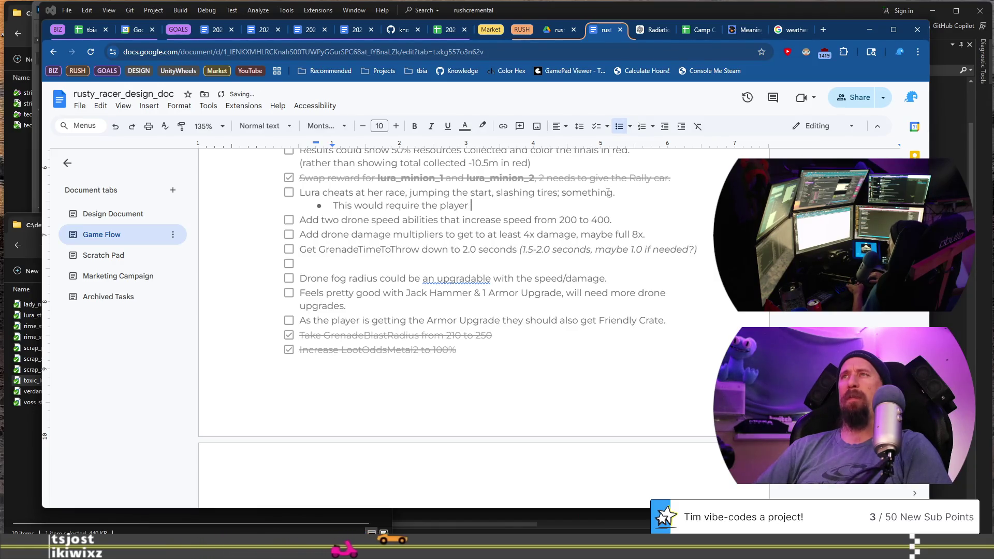
{"action": "type", "text": "to stay IN "}
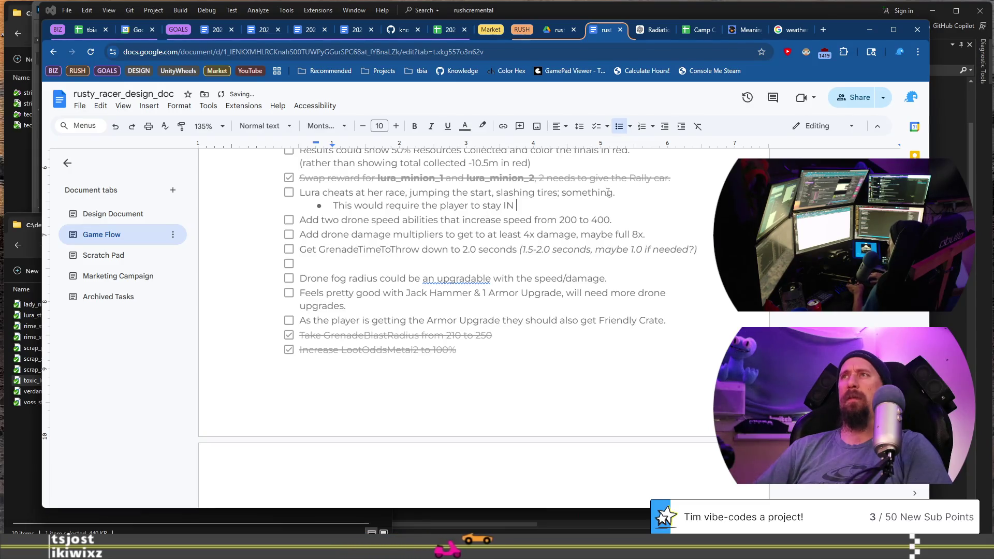
{"action": "type", "text": "Glass Flats long"}
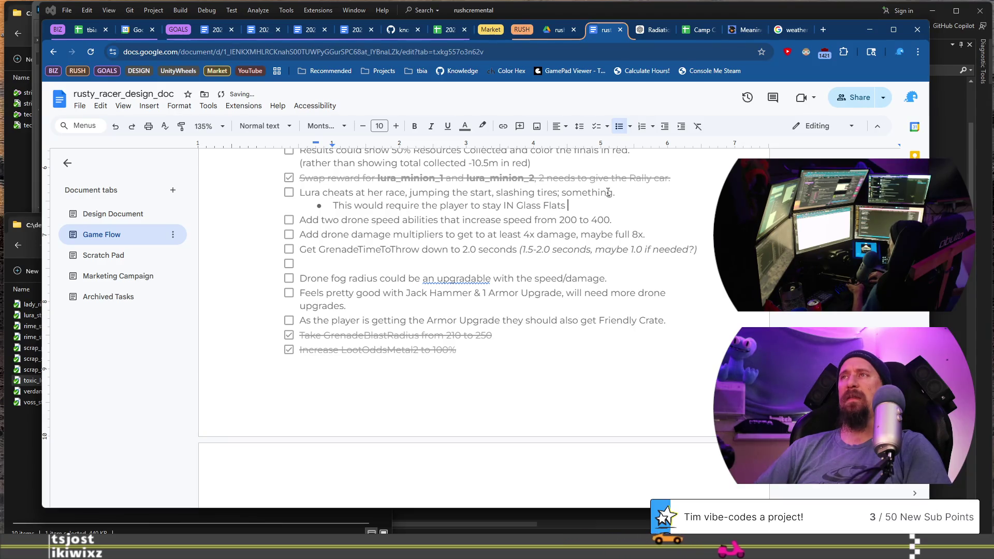
{"action": "type", "text": "er, say until level ~!8"}
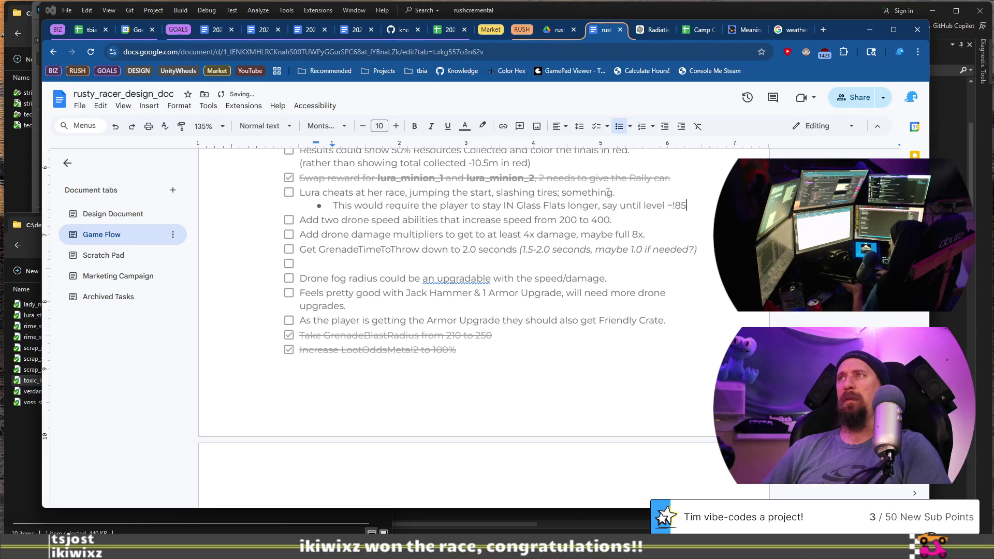
{"action": "type", "text": "5 "}
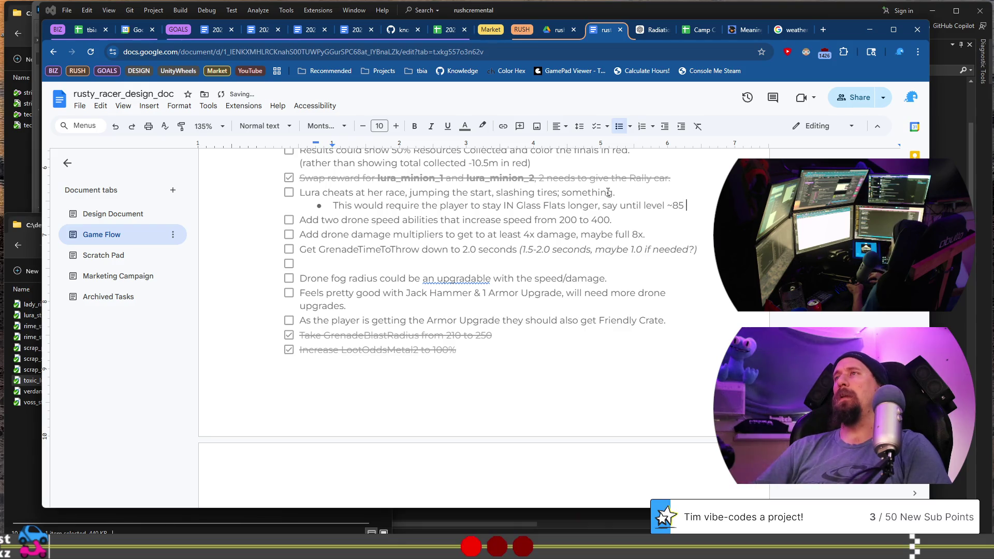
{"action": "type", "text": "otherwise the"}
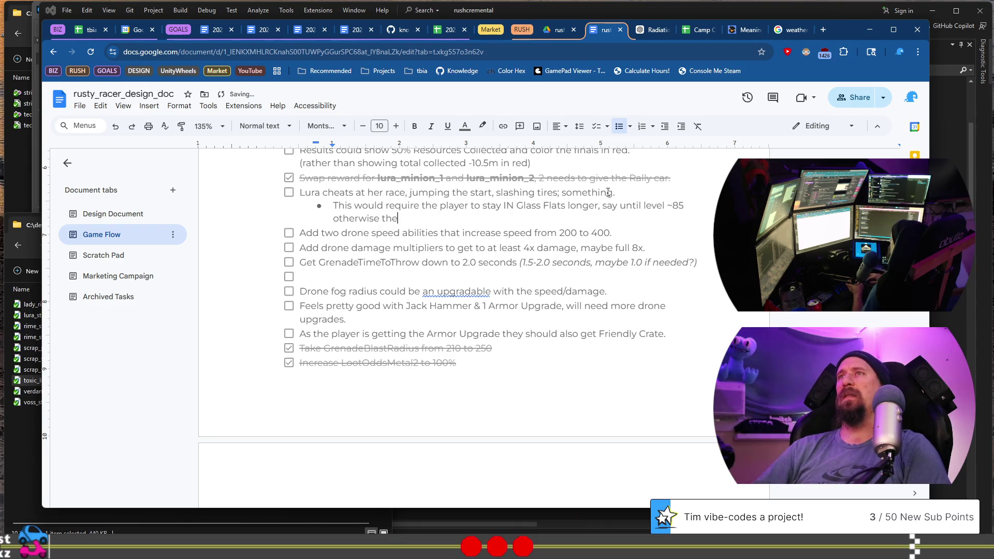
{"action": "type", "text": " player will see the upgr"}
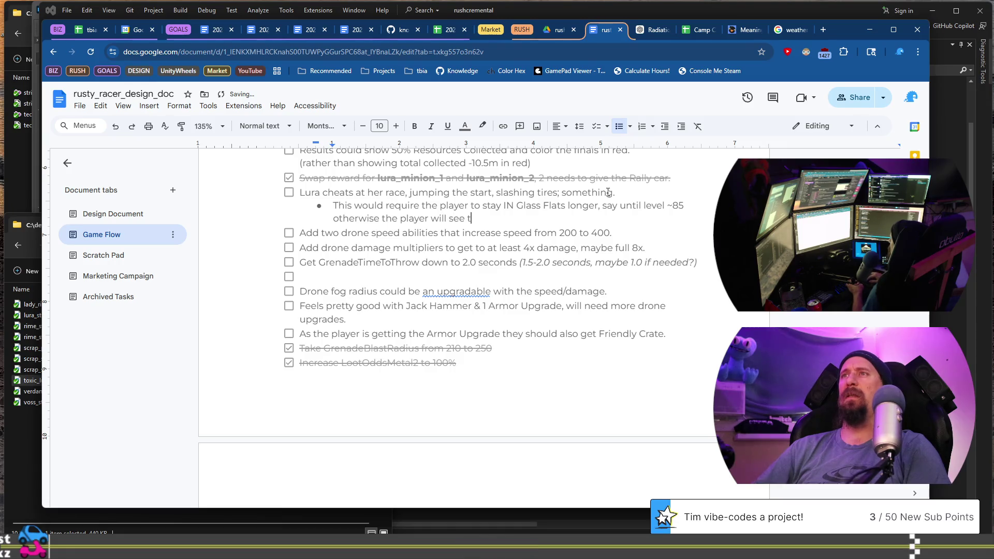
{"action": "type", "text": "ade that f"}
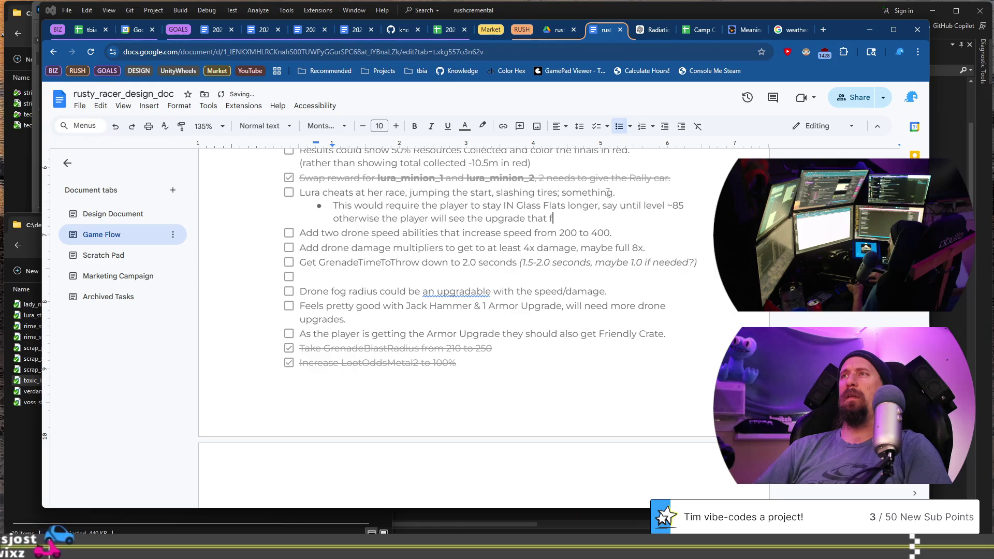
{"action": "type", "text": "ixes the "}
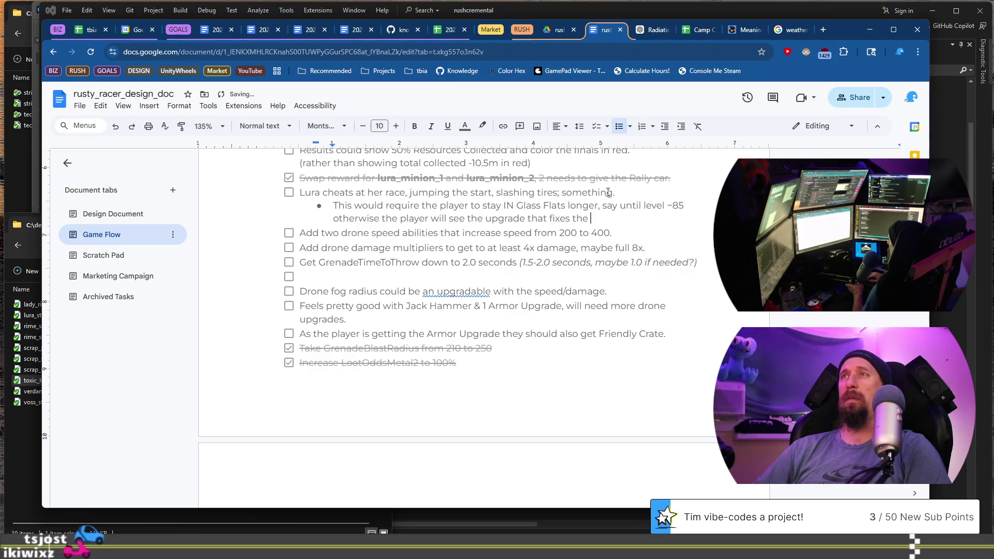
{"action": "type", "text": "cheat too soon."}
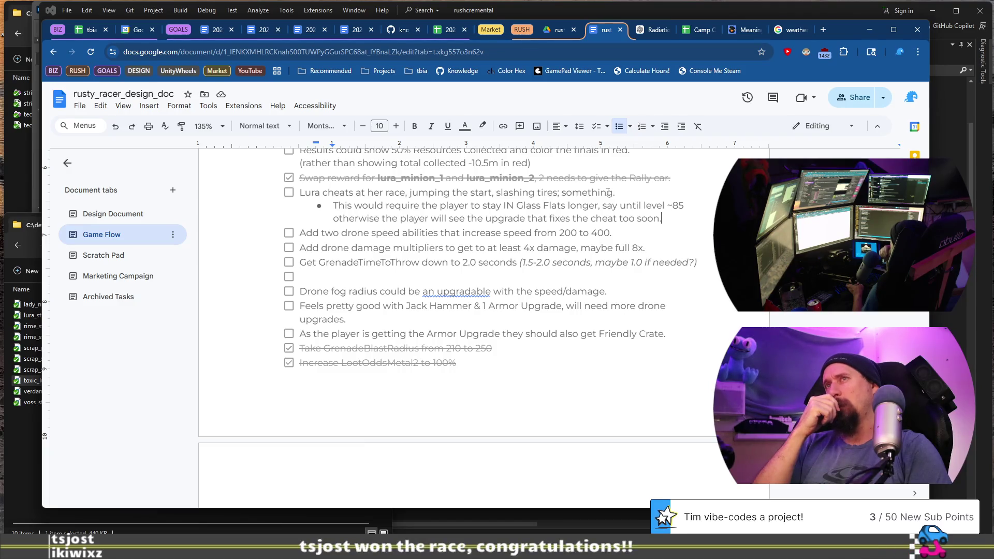
{"action": "key", "text": "shift+Home"}
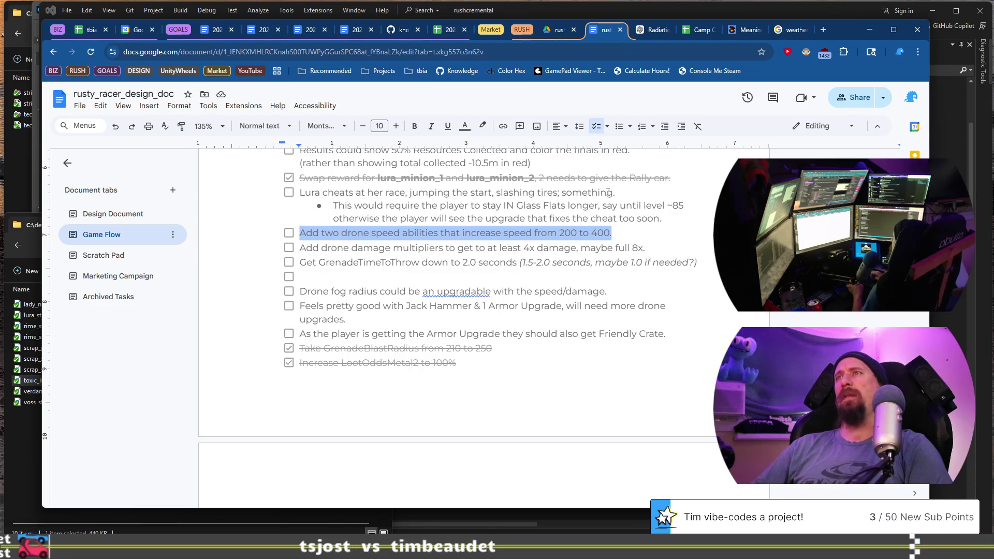
Step: Delete the blank checklist item between the GrenadeTimeToThrow and drone fog radius tasks
{"action": "key", "text": "Left"}
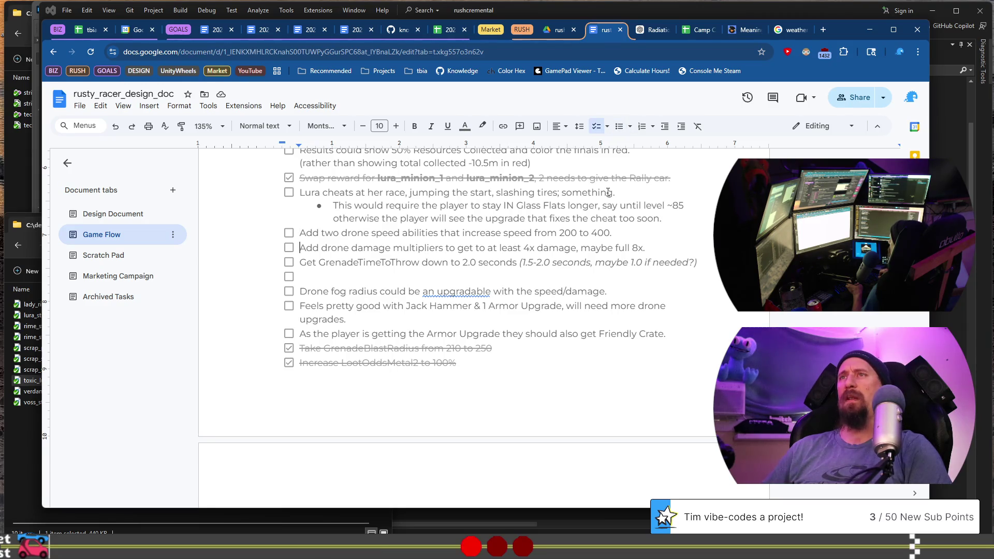
{"action": "key", "text": "ctrl+z"}
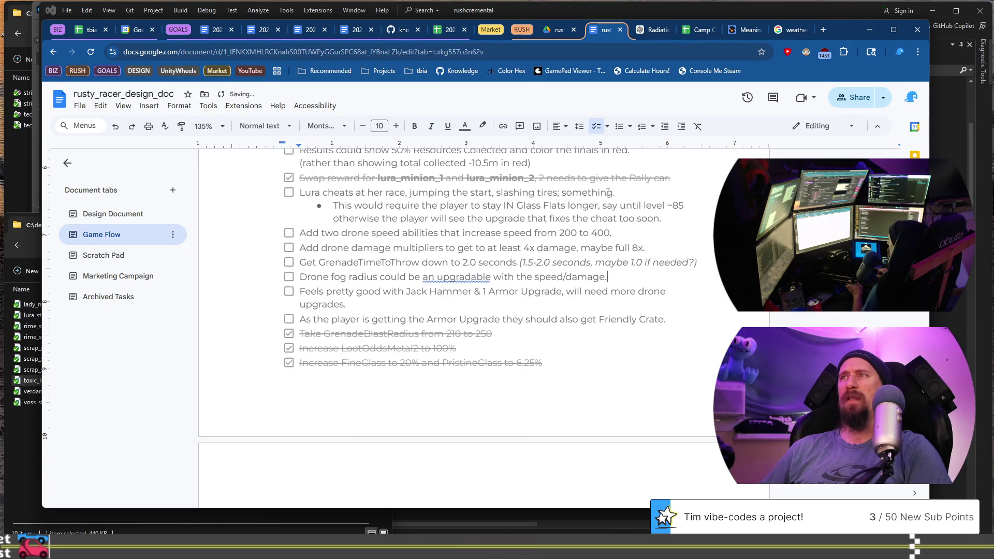
{"action": "key", "text": "Down"}
{"action": "scroll", "coordinate": [495, 263], "scroll_direction": "down", "scroll_amount": 1}
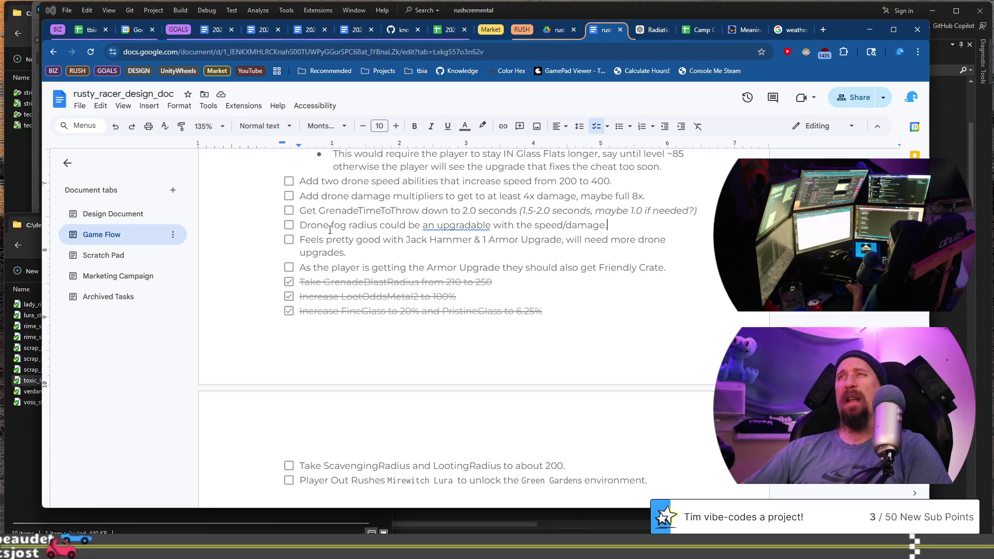
{"action": "left_click_drag", "start_coordinate": [306, 239], "coordinate": [363, 251]}
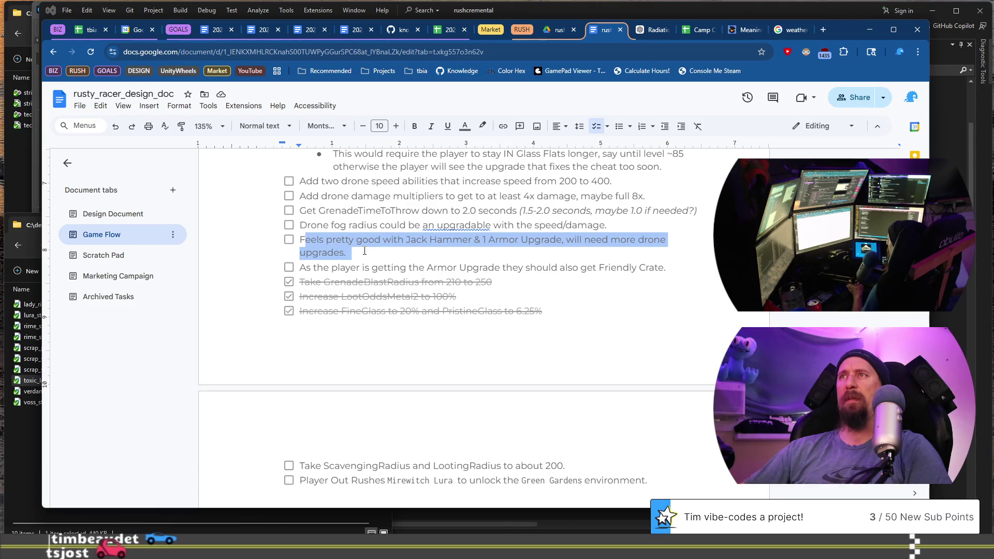
{"action": "left_click", "coordinate": [365, 252]}
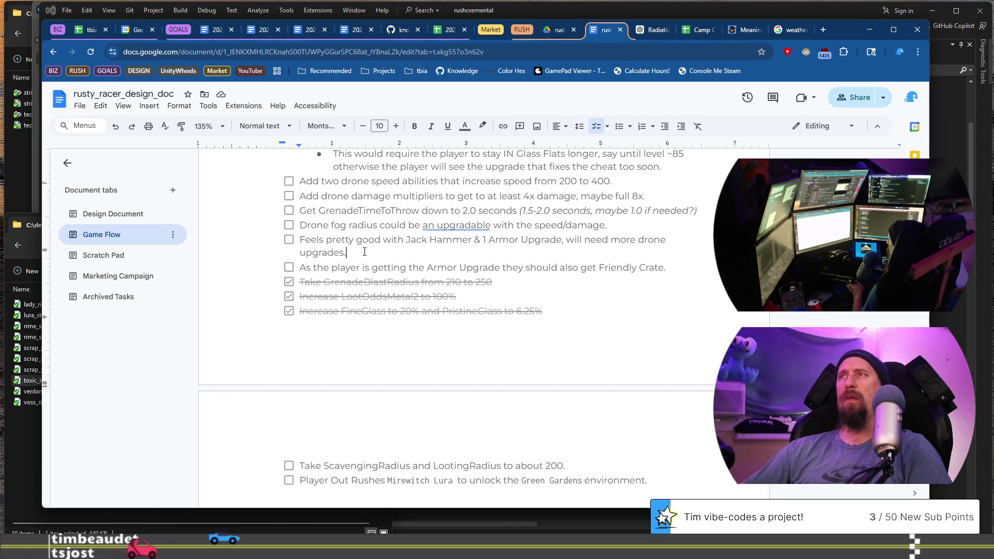
Step: Check off the Jack Hammer armor upgrade ('Feels pretty good') item
{"action": "left_click", "coordinate": [289, 239]}
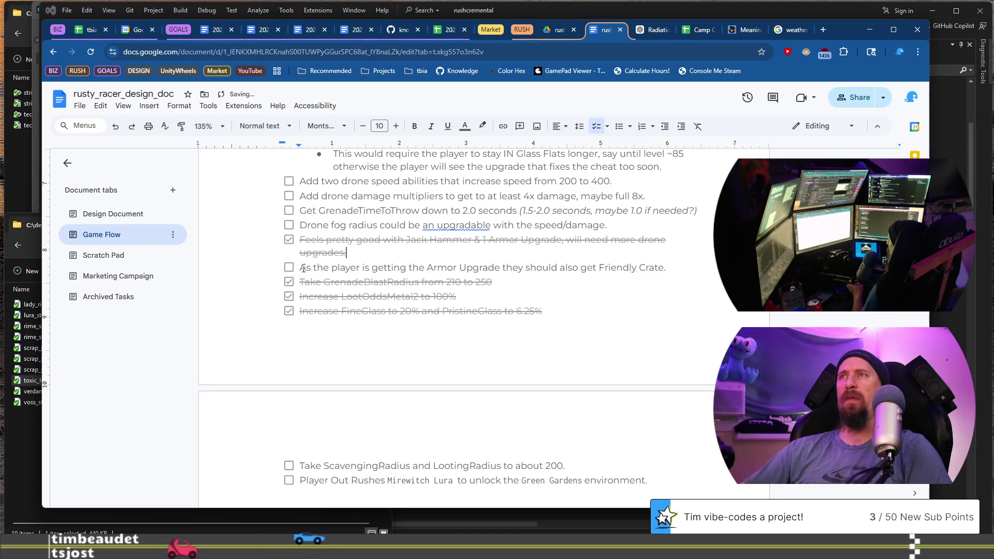
{"action": "mouse_move", "coordinate": [303, 268]}
{"action": "left_mouse_down"}
{"action": "mouse_move", "coordinate": [488, 281]}
{"action": "mouse_move", "coordinate": [661, 267]}
{"action": "left_mouse_up"}
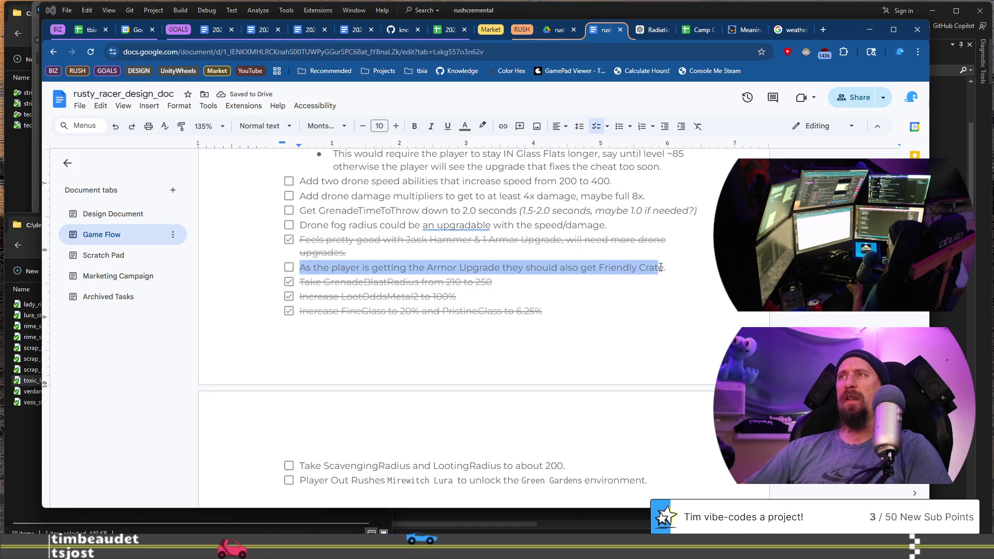
{"action": "key", "text": "End"}
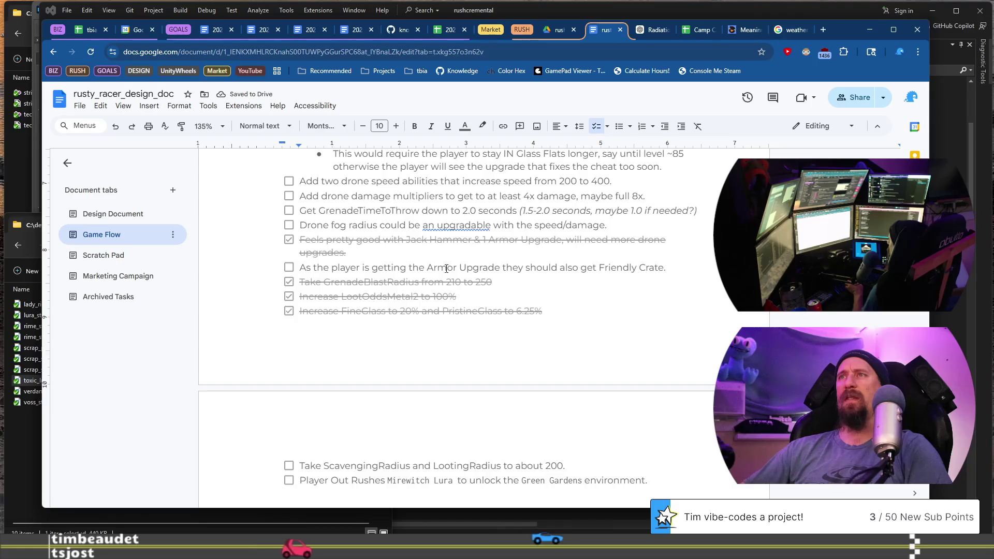
{"action": "left_click", "coordinate": [301, 267], "text": "shift"}
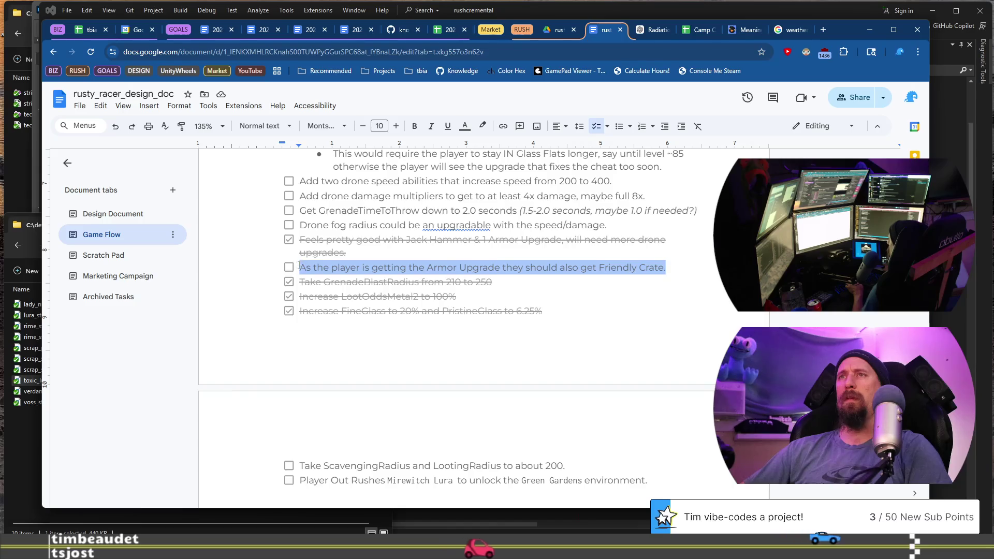
{"action": "right_click", "coordinate": [302, 268]}
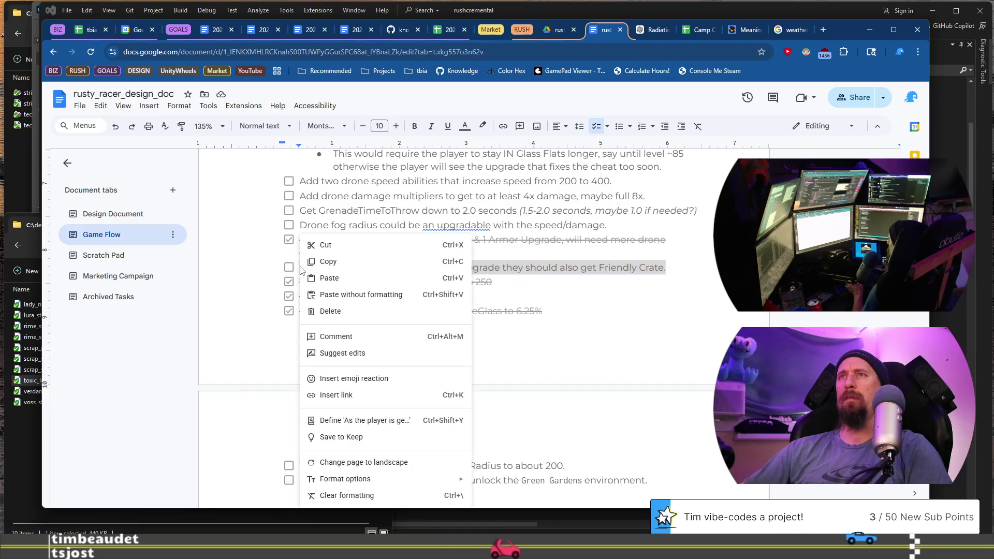
{"action": "left_click", "coordinate": [538, 268]}
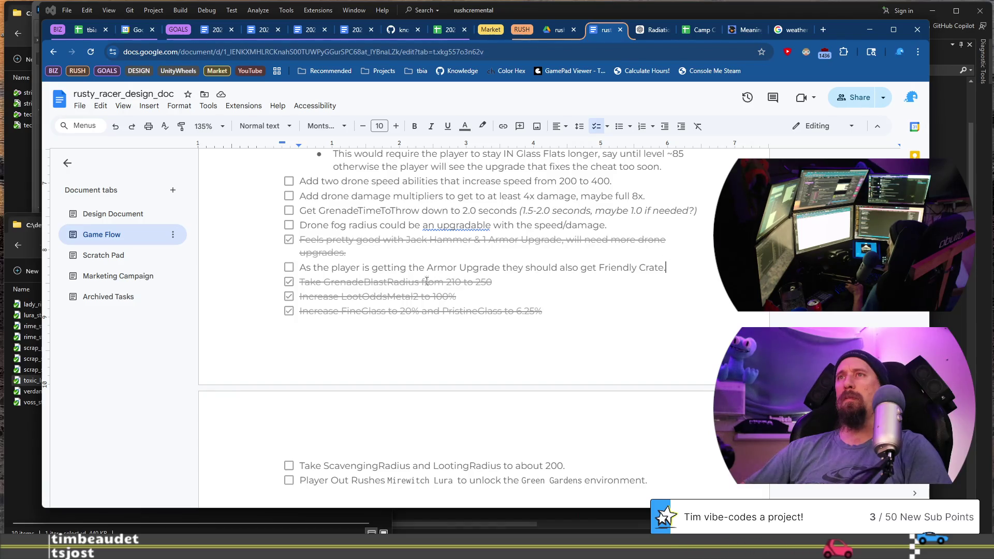
Step: Make the Friendly Crate item light red with light red highlight, and check off Teddy Bear isArmored
{"action": "triple_click", "coordinate": [301, 273]}
{"action": "left_click", "coordinate": [461, 130]}
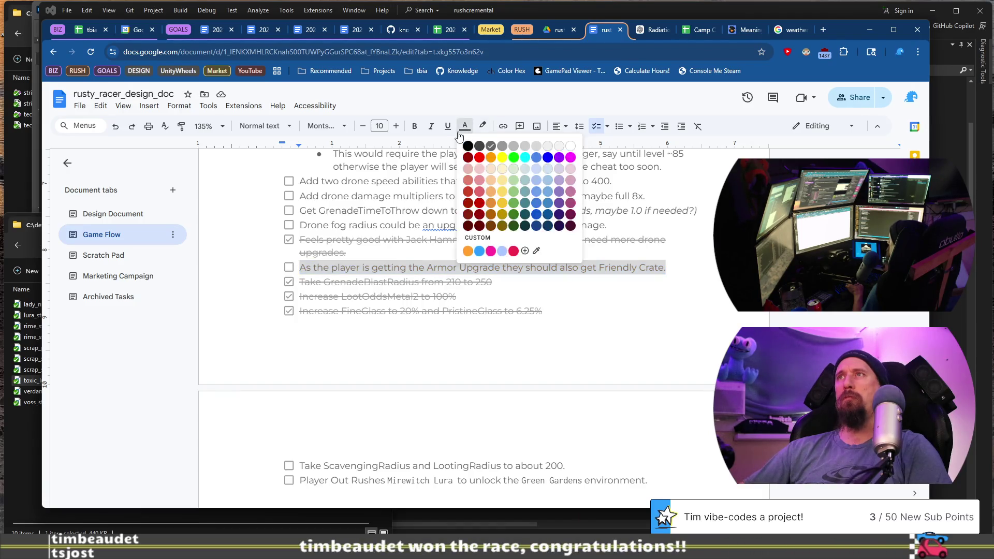
{"action": "left_click", "coordinate": [480, 166]}
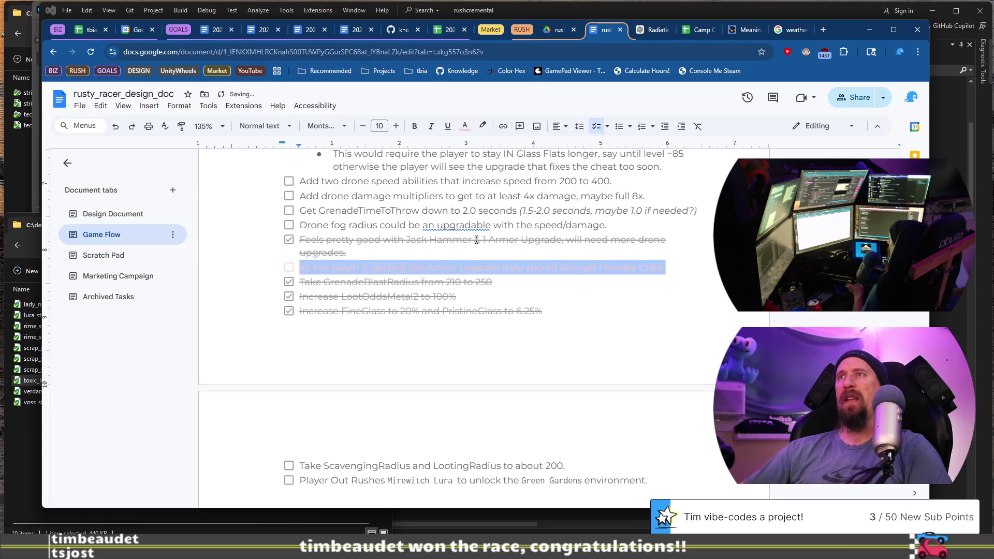
{"action": "left_click", "coordinate": [482, 125]}
{"action": "left_click", "coordinate": [499, 187]}
{"action": "scroll", "coordinate": [495, 270], "scroll_direction": "down", "scroll_amount": 2}
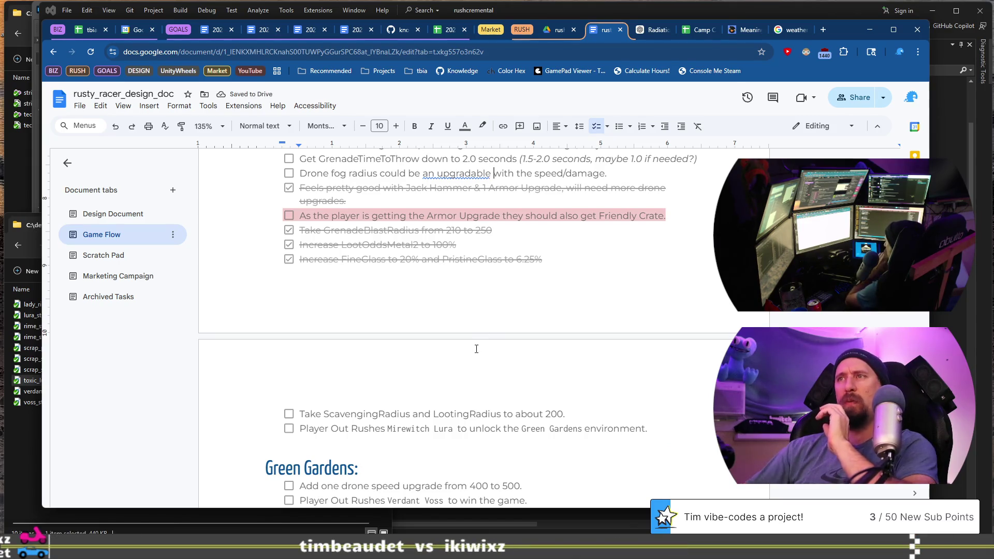
{"action": "scroll", "coordinate": [476, 348], "scroll_direction": "up", "scroll_amount": 6}
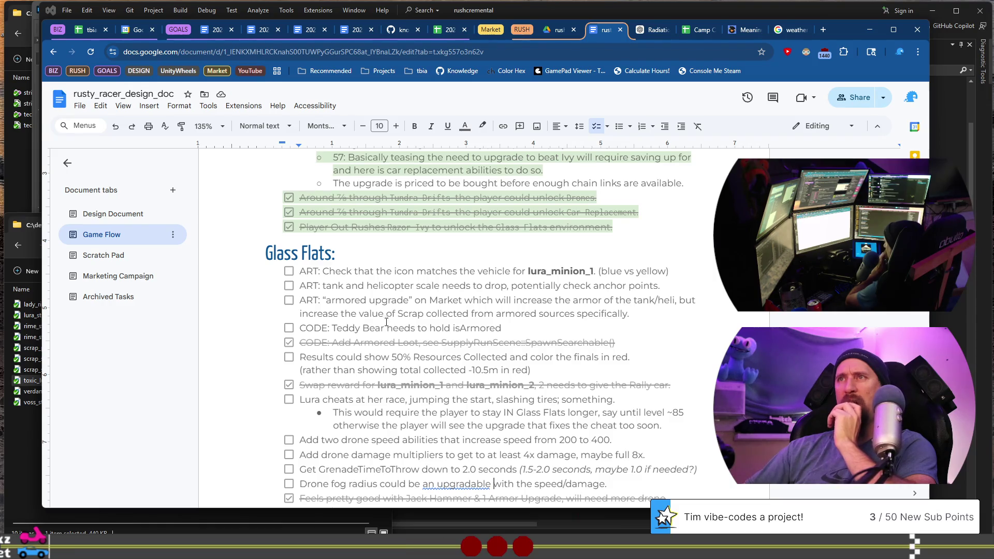
{"action": "left_click", "coordinate": [289, 329]}
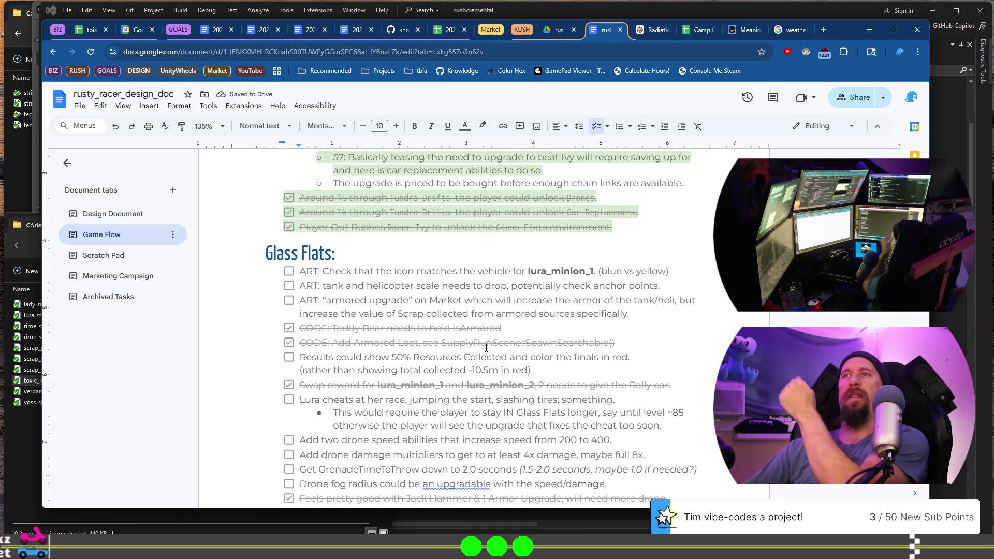
Step: Start a new empty ART checklist item below the armored upgrade item
{"action": "scroll", "coordinate": [486, 348], "scroll_direction": "down", "scroll_amount": 1}
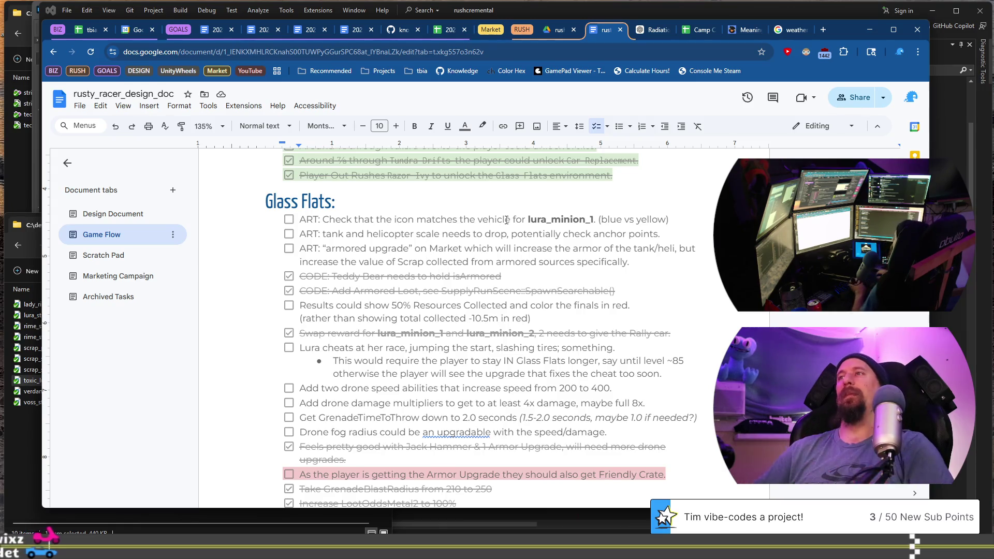
{"action": "key", "text": "Return"}
{"action": "type", "text": "ART: \""}
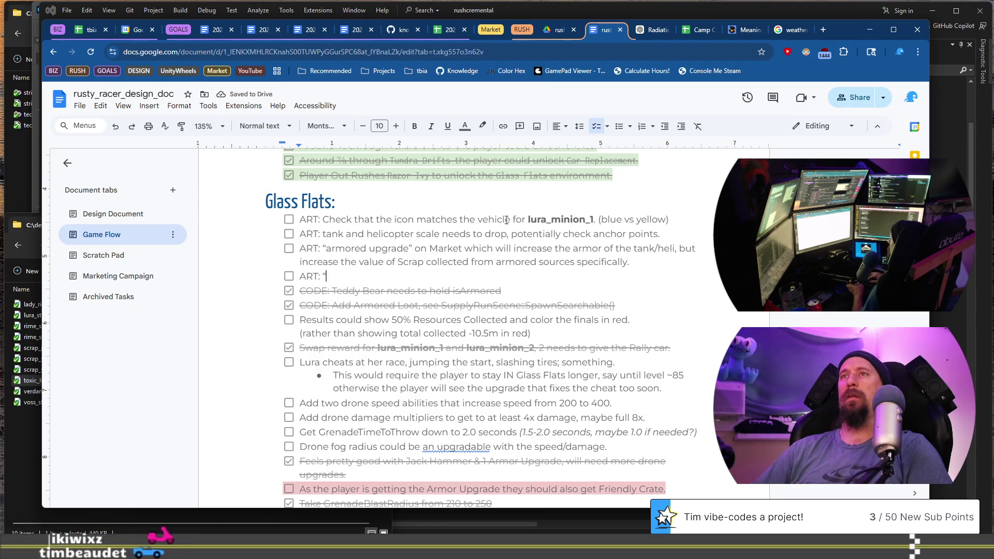
Step: Add a WORDS item noting (X) numbers and missing words exist all over the market
{"action": "key", "text": "Return"}
{"action": "type", "text": "WORDS: "}
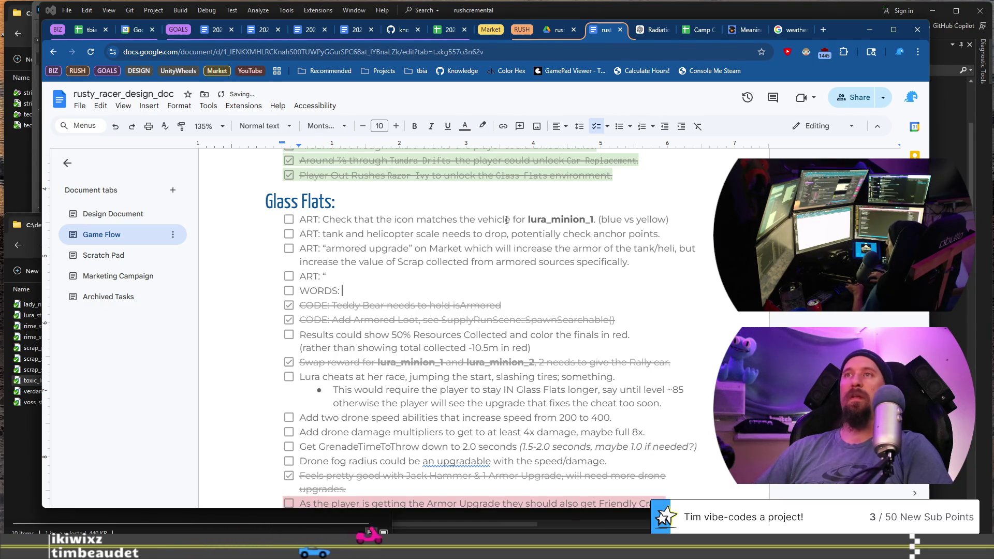
{"action": "type", "text": "All over the "}
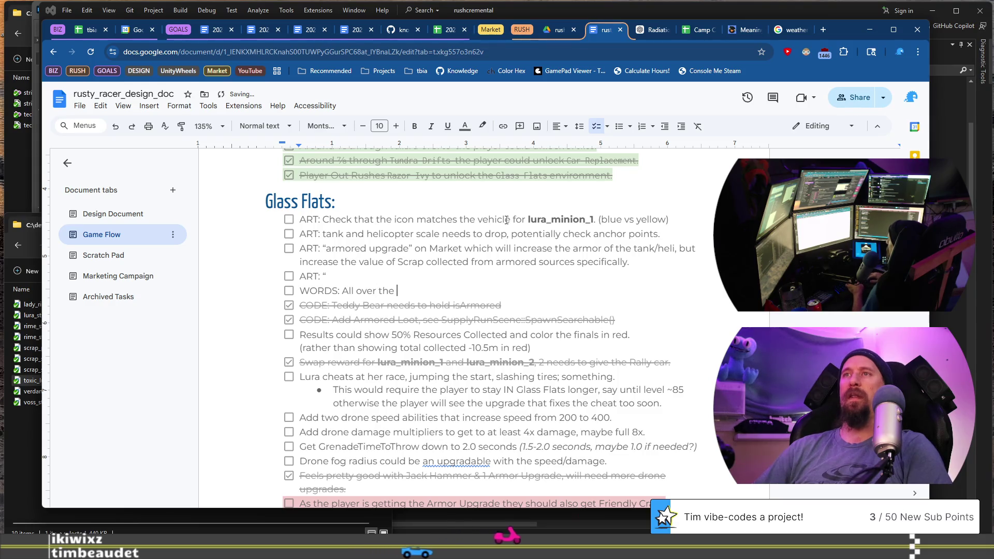
{"action": "type", "text": "market I have (X) numbers from WIP state, and missing words."}
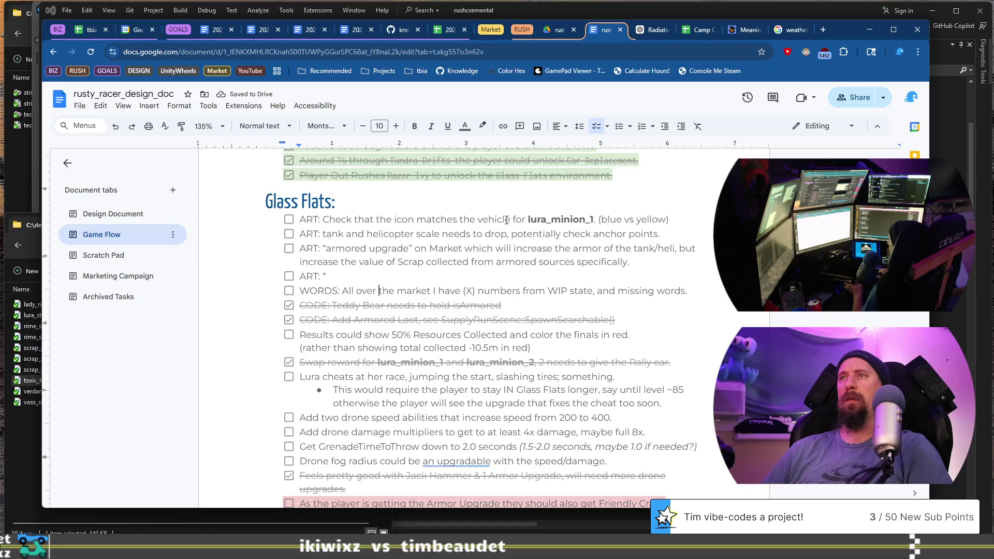
{"action": "key", "text": "Delete"}
{"action": "key", "text": "Delete"}
{"action": "key", "text": "Delete"}
{"action": "type", "text": "exist"}
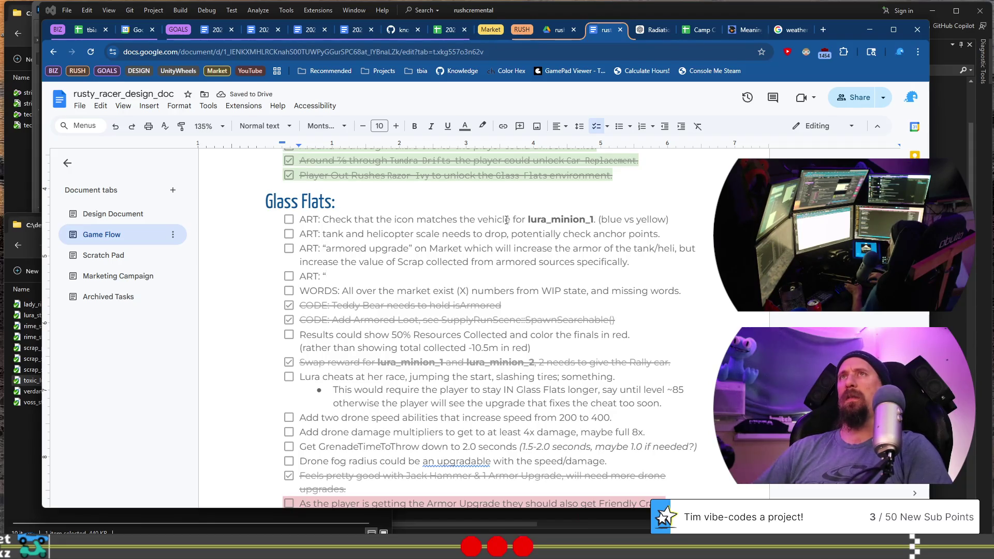
{"action": "left_click", "coordinate": [870, 29]}
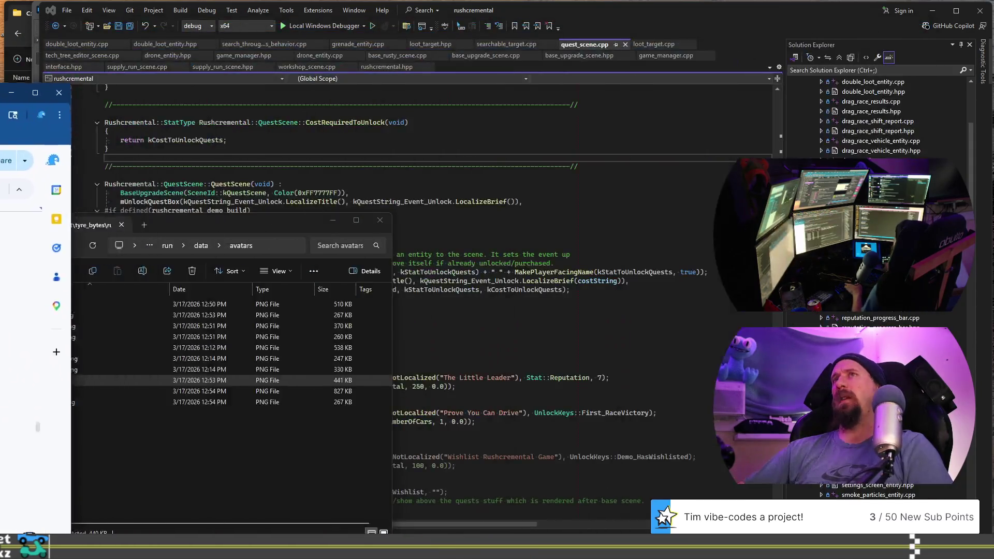
Step: Build and launch the Rushcremental project from Visual Studio to reach the profile screen
{"action": "left_click", "coordinate": [481, 184]}
{"action": "key", "text": "ctrl+shift+b"}
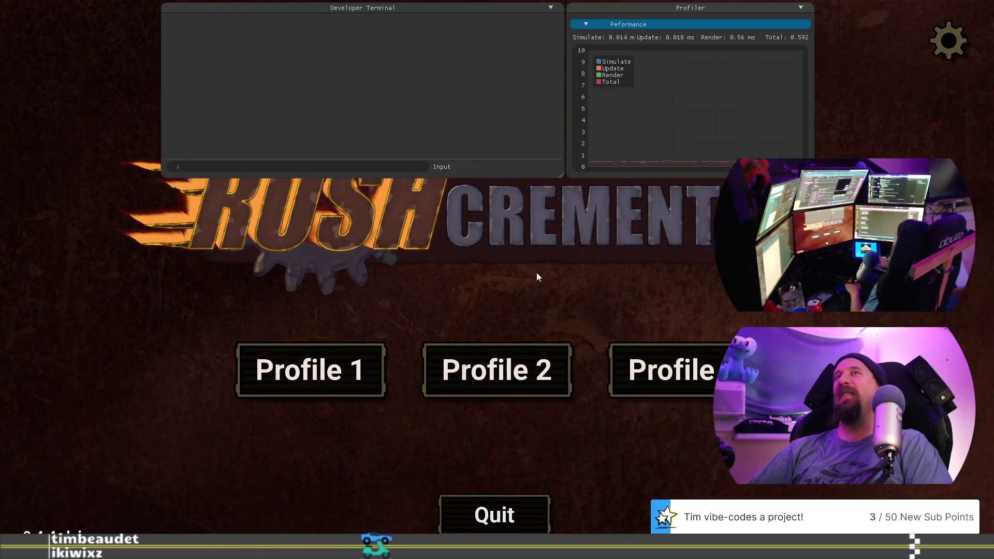
Step: Open the upgrade editor with the 'editor' command and inspect the TO THE CHOPPA and Scavenge Drone upgrades
{"action": "type", "text": "edito"}
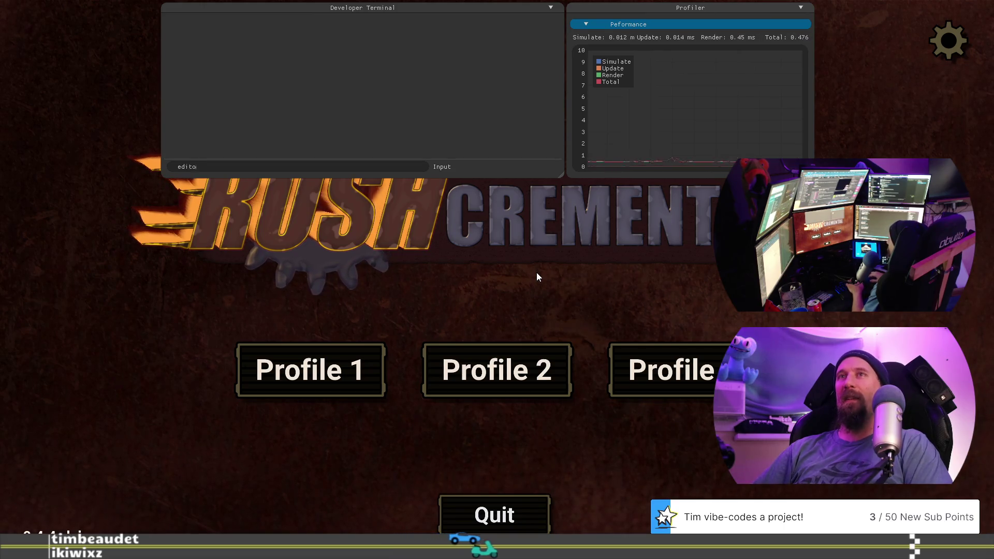
{"action": "type", "text": "r"}
{"action": "key", "text": "Return"}
{"action": "scroll", "coordinate": [536, 269], "scroll_direction": "up", "scroll_amount": 3}
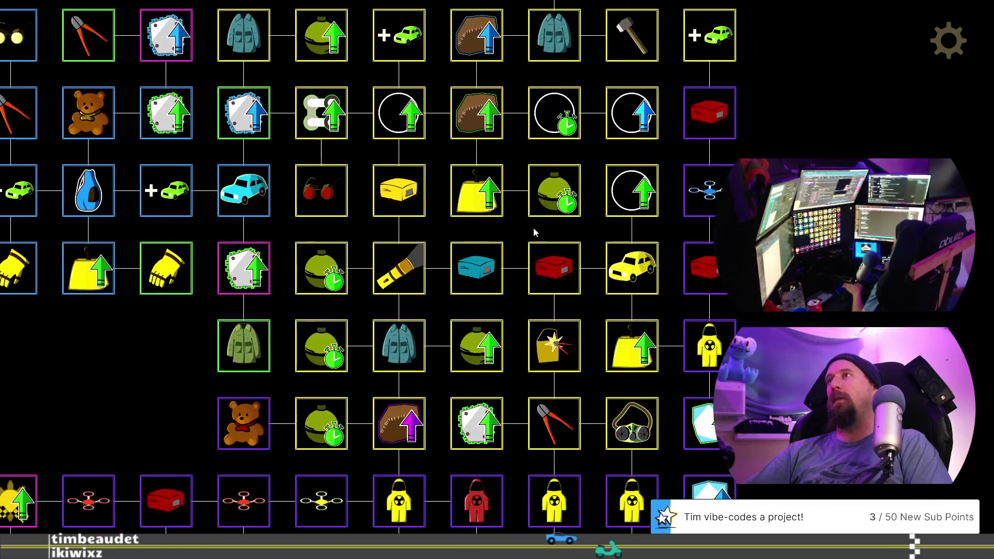
{"action": "left_click", "coordinate": [713, 134]}
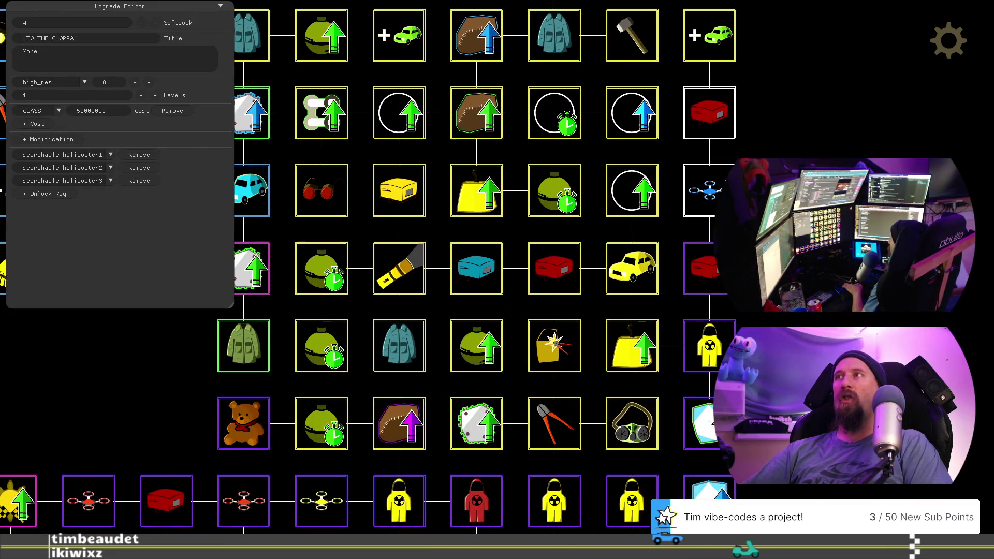
{"action": "left_click", "coordinate": [703, 268]}
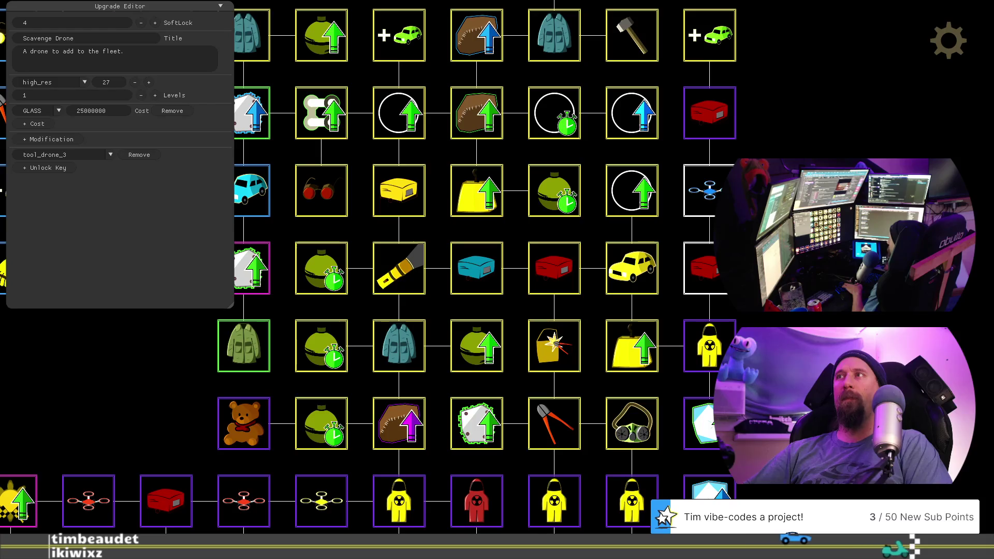
{"action": "key", "text": "alt+Tab"}
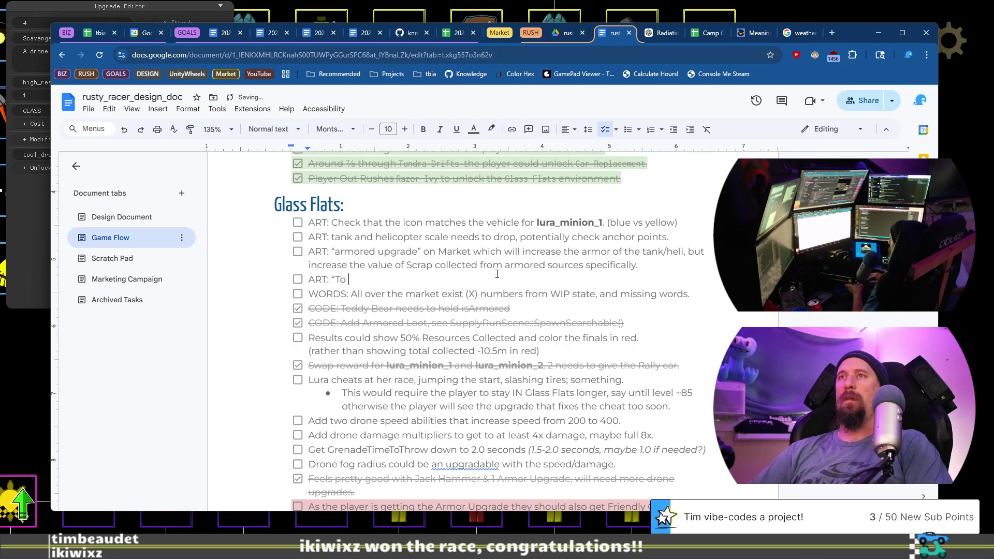
Step: Finish the ART note: "To the choppa" needs name and art, will be ALL choppers immediately open
{"action": "type", "text": "opo"}
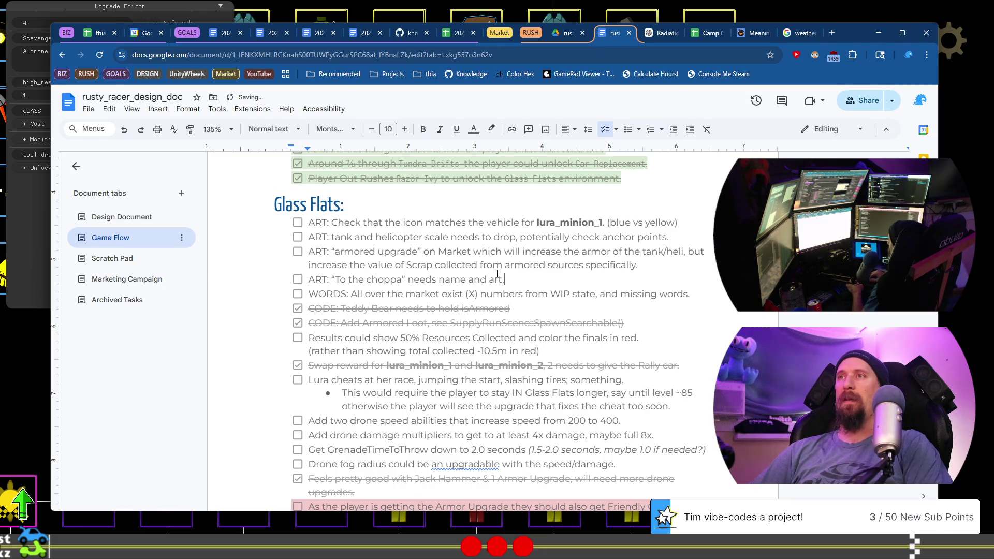
{"action": "type", "text": "  w"}
{"action": "type", "text": "e ALL "}
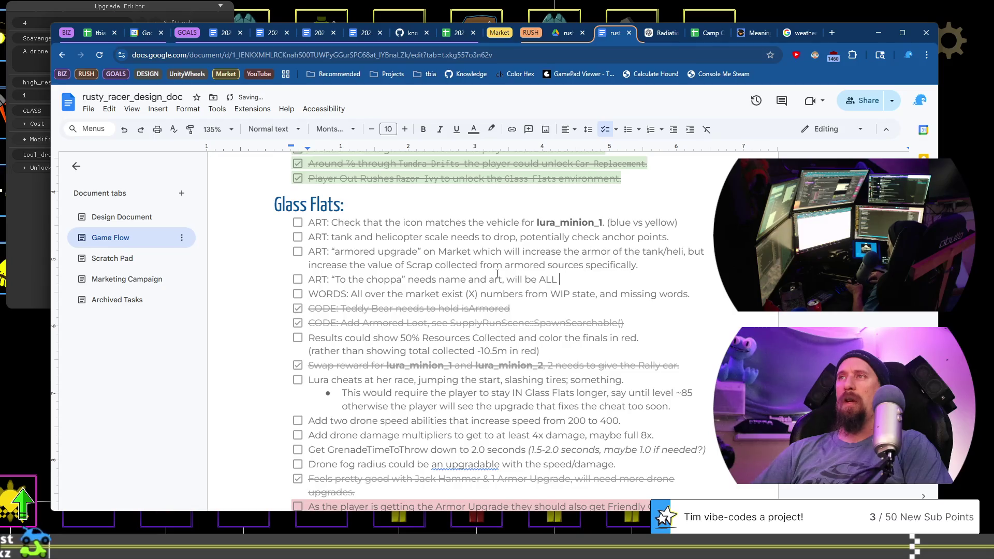
{"action": "type", "text": "choppers "}
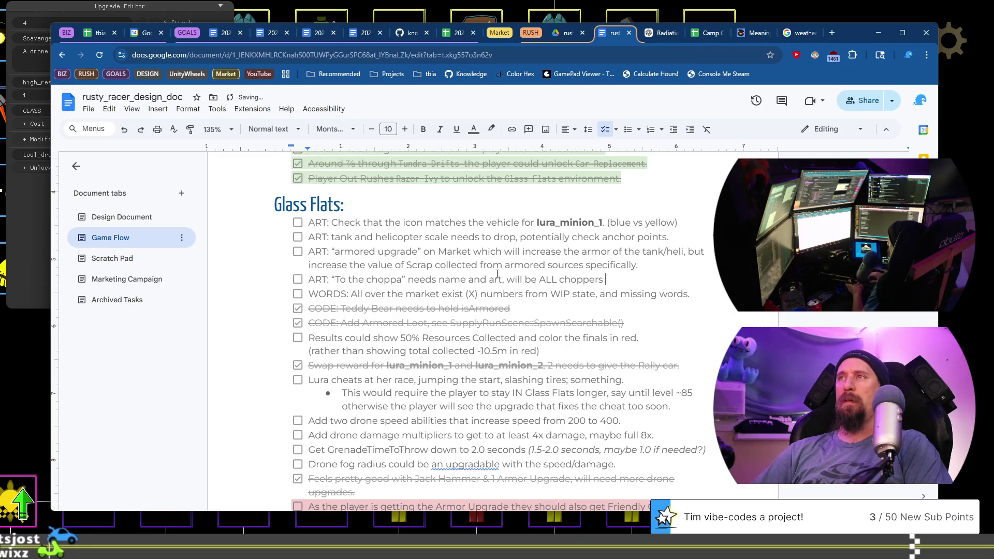
{"action": "type", "text": "immedia"}
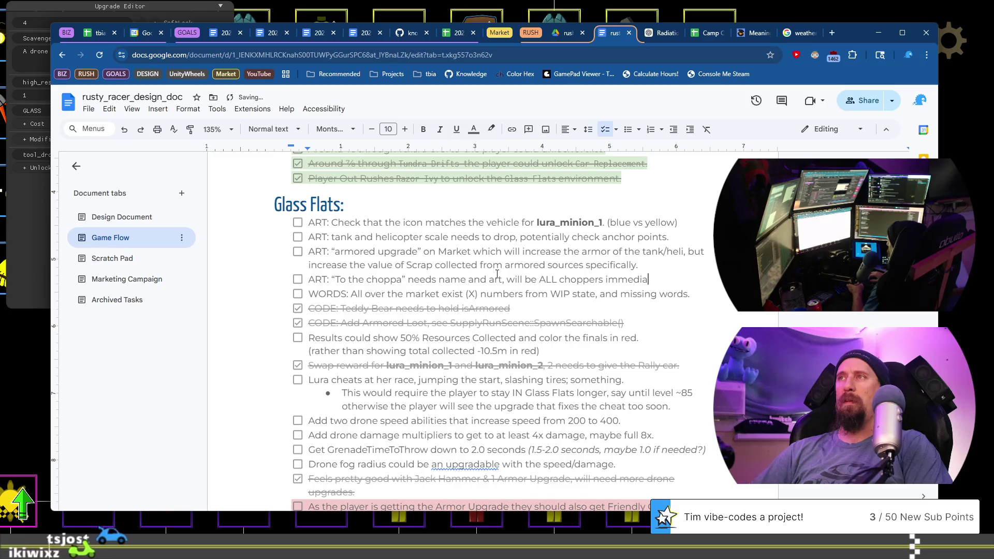
{"action": "type", "text": "tely open."}
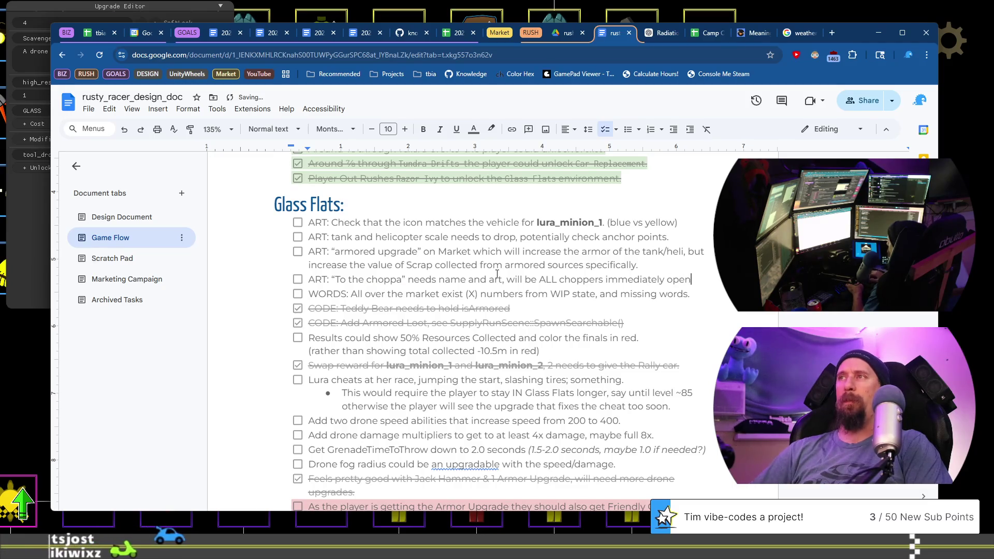
{"action": "key", "text": "Return"}
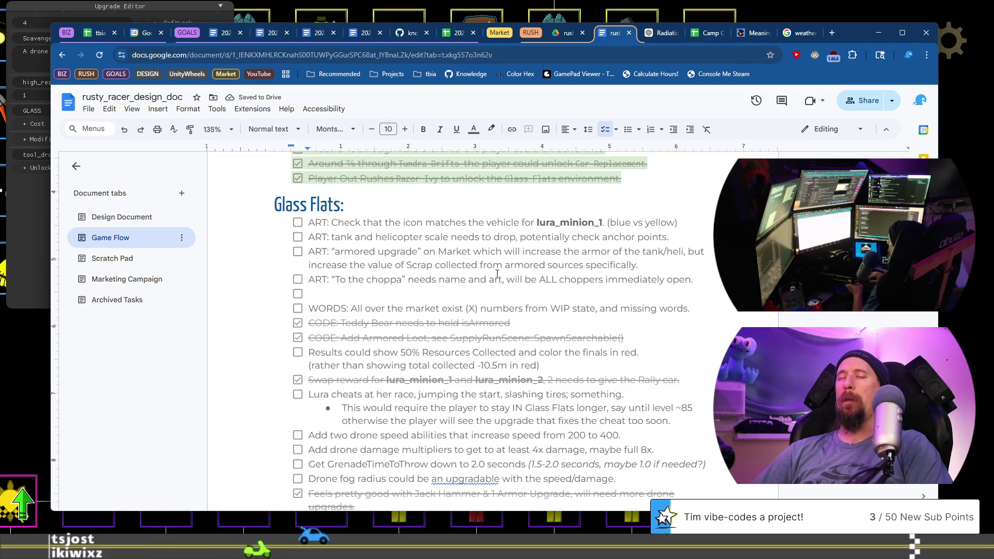
Step: Write the ART note: Blue drone could use a + to show the player adding another to the fleet
{"action": "type", "text": "ART"}
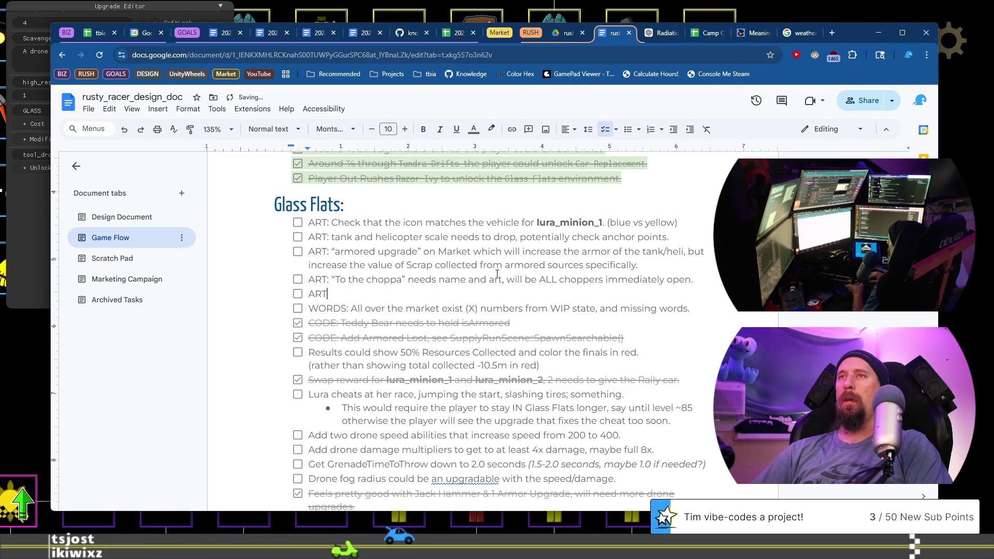
{"action": "type", "text": ": Blu"}
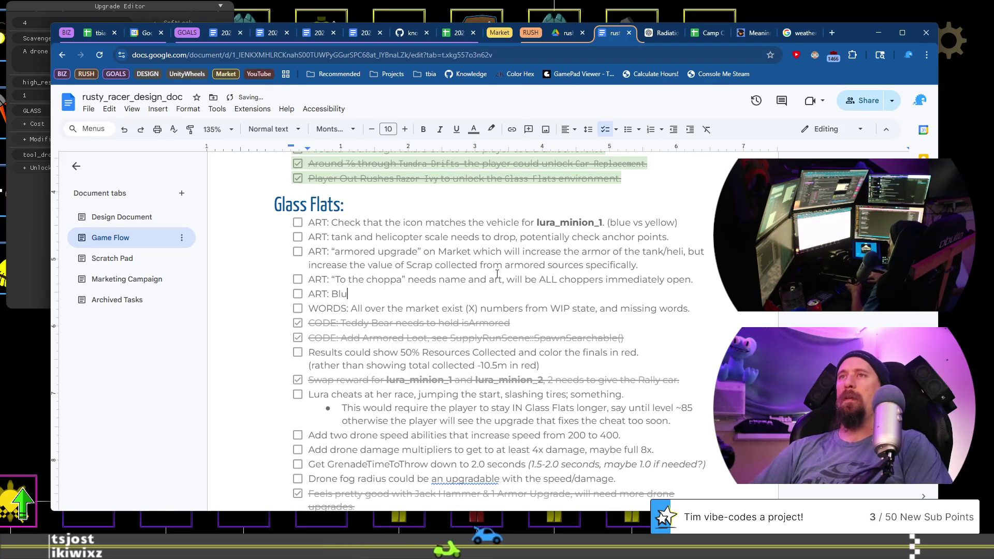
{"action": "type", "text": "e "}
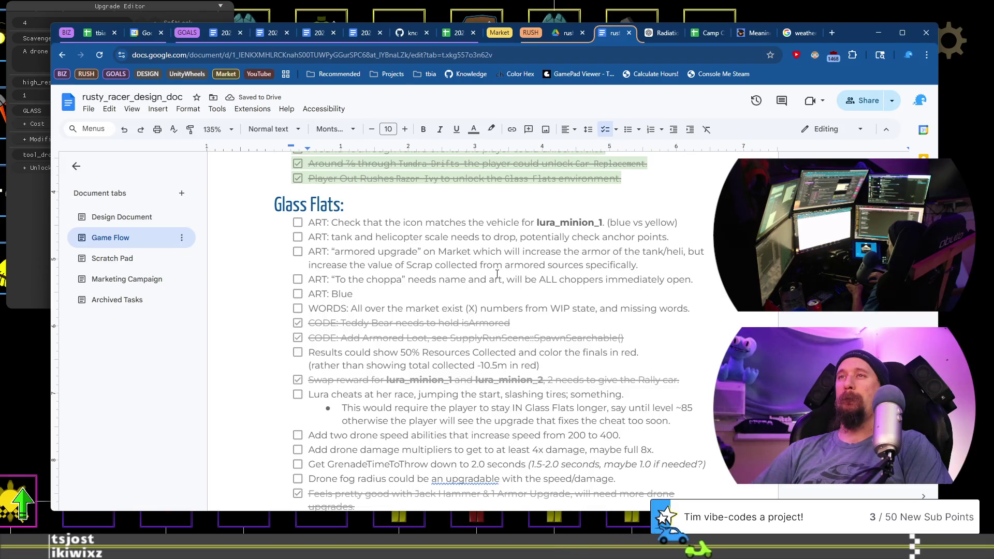
{"action": "type", "text": "dron"}
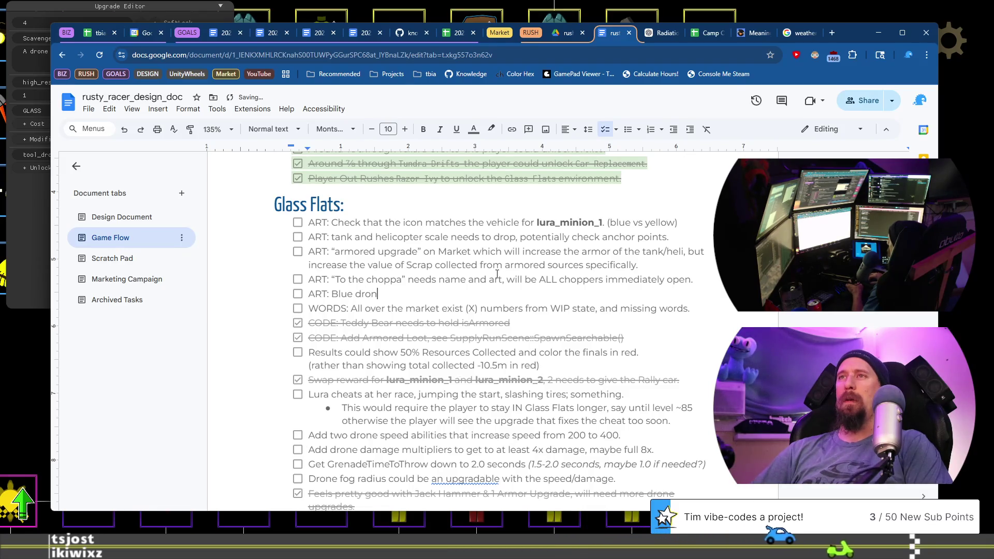
{"action": "type", "text": "e is"}
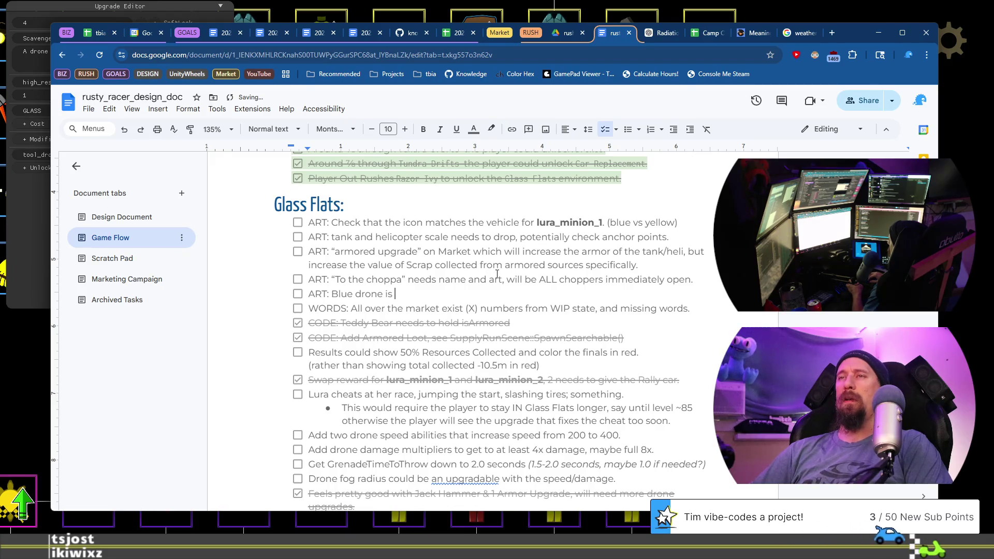
{"action": "key", "text": "BackSpace"}
{"action": "key", "text": "BackSpace"}
{"action": "key", "text": "BackSpace"}
{"action": "type", "text": "could use a + "}
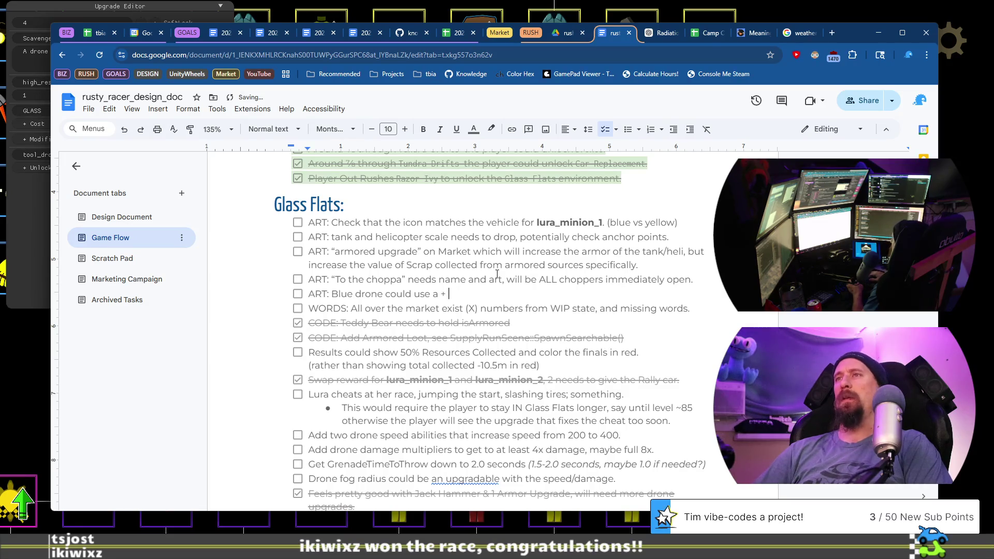
{"action": "type", "text": "to indicate player is addin"}
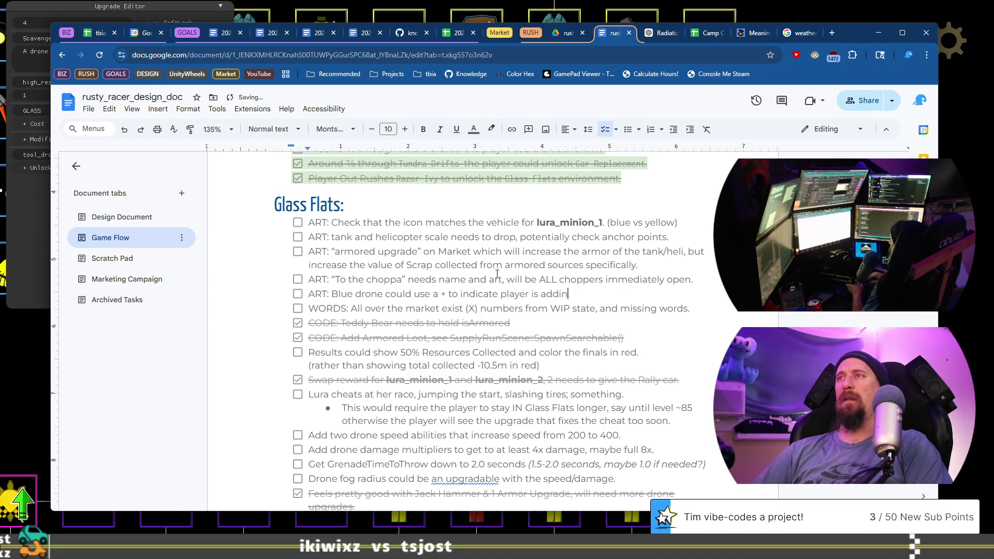
{"action": "type", "text": "g another one."}
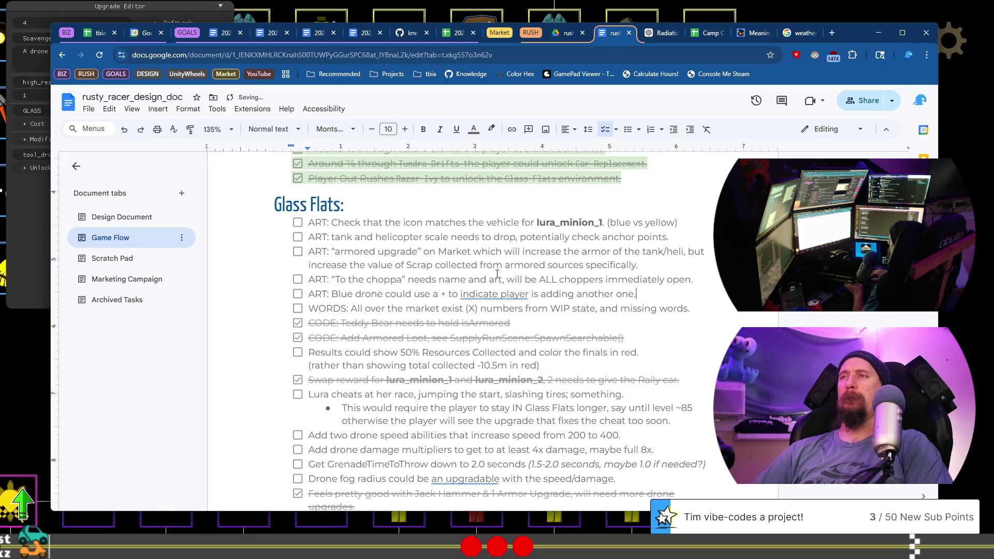
{"action": "key", "text": "ctrl+Left"}
{"action": "key", "text": "ctrl+Left"}
{"action": "key", "text": "ctrl+Left"}
{"action": "type", "text": "the"}
{"action": "key", "text": "End"}
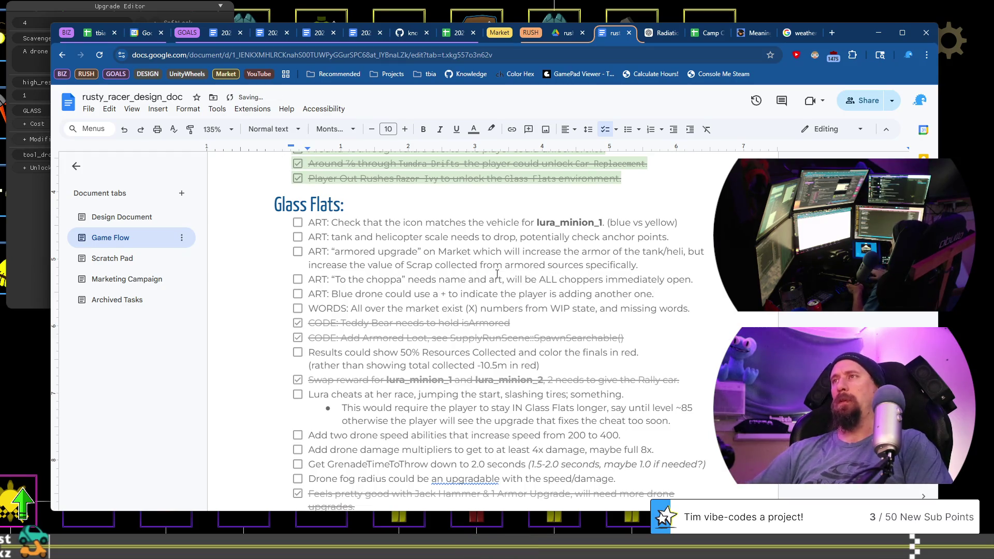
{"action": "type", "text": "et."}
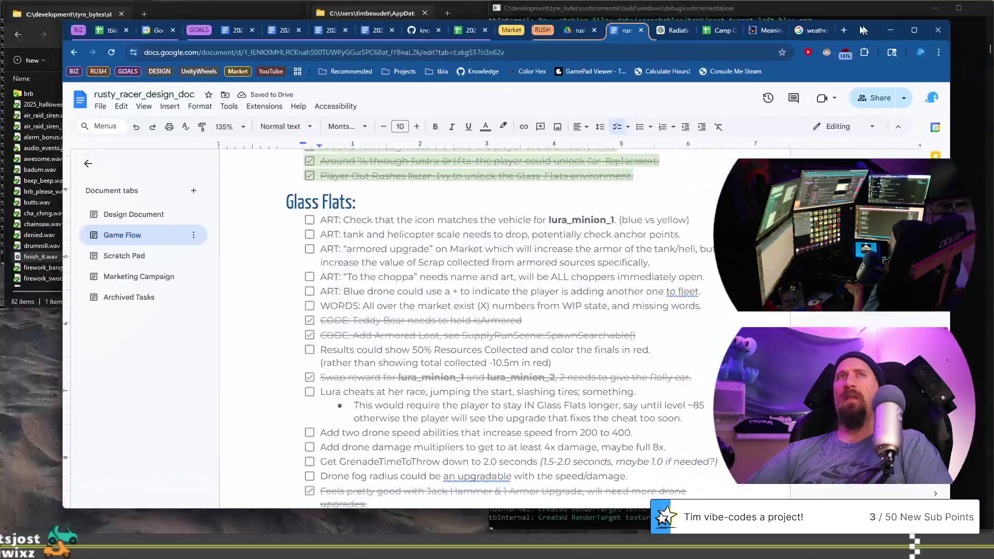
{"action": "left_click_drag", "start_coordinate": [850, 43], "coordinate": [863, 54]}
{"action": "key", "text": "alt+Tab"}
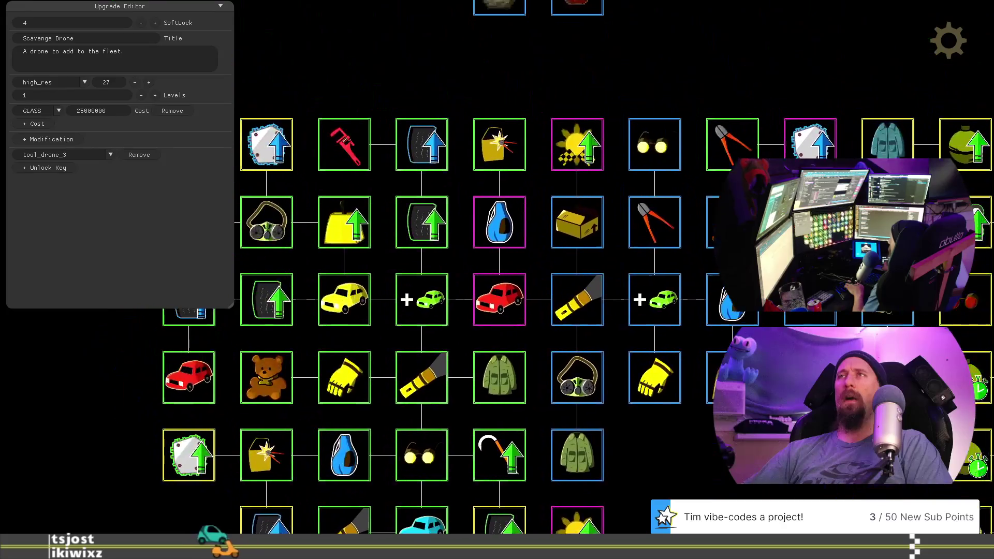
Step: Pan to the sun upgrade rows and drag an Increase Fame node into an empty slot below
{"action": "mouse_move", "coordinate": [383, 223]}
{"action": "left_mouse_down"}
{"action": "mouse_move", "coordinate": [488, 337]}
{"action": "mouse_move", "coordinate": [388, 224]}
{"action": "mouse_move", "coordinate": [289, 259]}
{"action": "mouse_move", "coordinate": [510, 480]}
{"action": "mouse_move", "coordinate": [633, 302]}
{"action": "mouse_move", "coordinate": [750, 207]}
{"action": "left_mouse_up"}
{"action": "left_click_drag", "start_coordinate": [600, 334], "coordinate": [783, 317]}
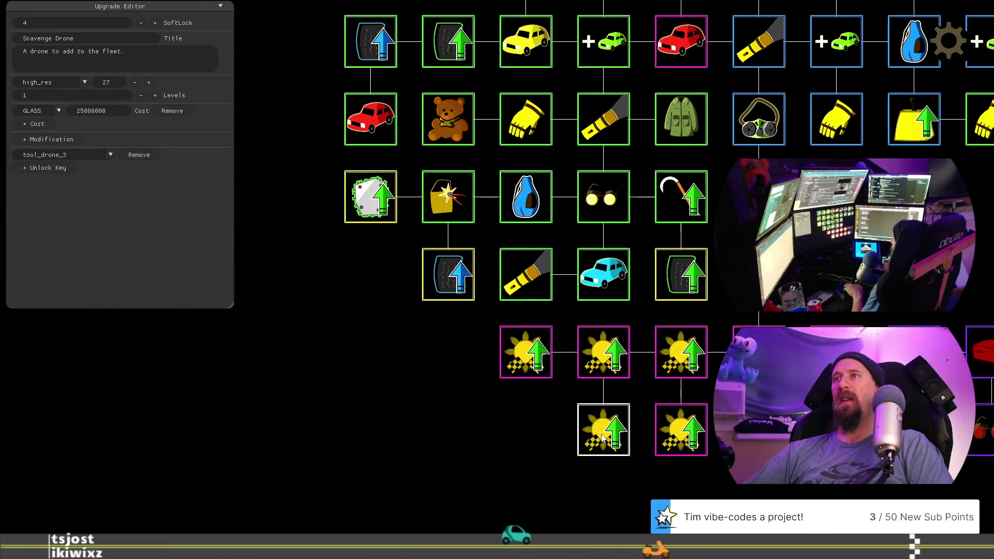
{"action": "left_click_drag", "start_coordinate": [911, 323], "coordinate": [839, 266]}
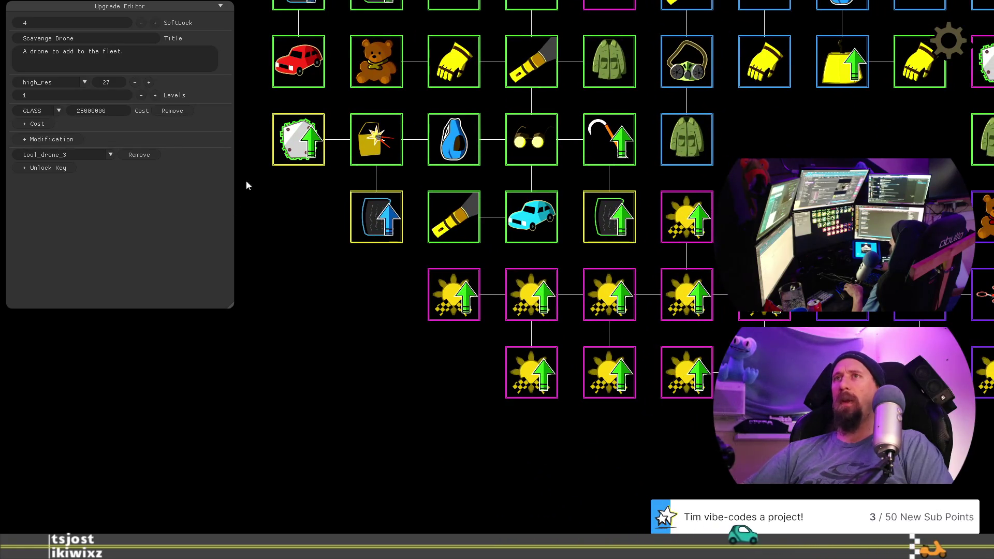
{"action": "left_click_drag", "start_coordinate": [378, 362], "coordinate": [501, 399]}
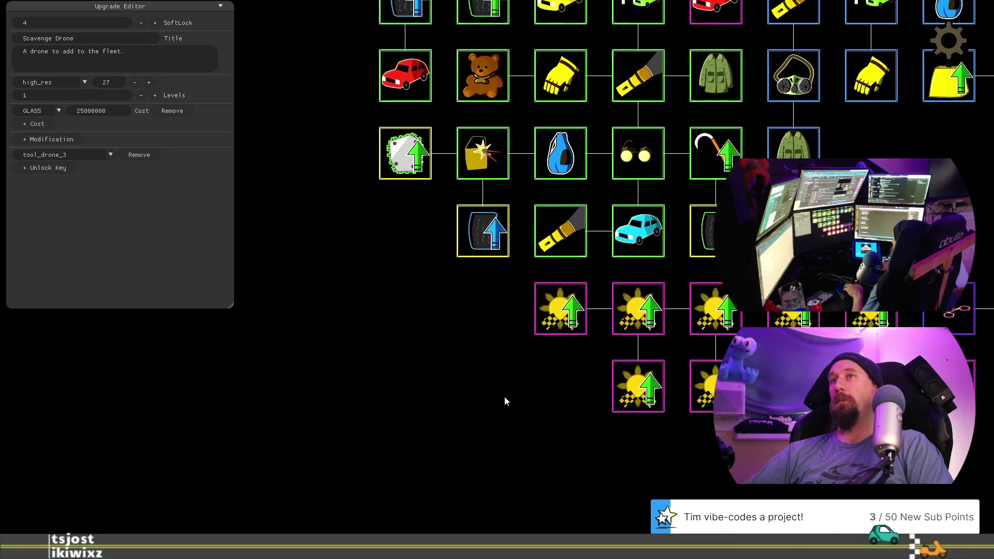
{"action": "mouse_move", "coordinate": [595, 321]}
{"action": "left_mouse_down"}
{"action": "mouse_move", "coordinate": [437, 325]}
{"action": "mouse_move", "coordinate": [419, 267]}
{"action": "left_mouse_up"}
{"action": "left_click_drag", "start_coordinate": [423, 334], "coordinate": [425, 384]}
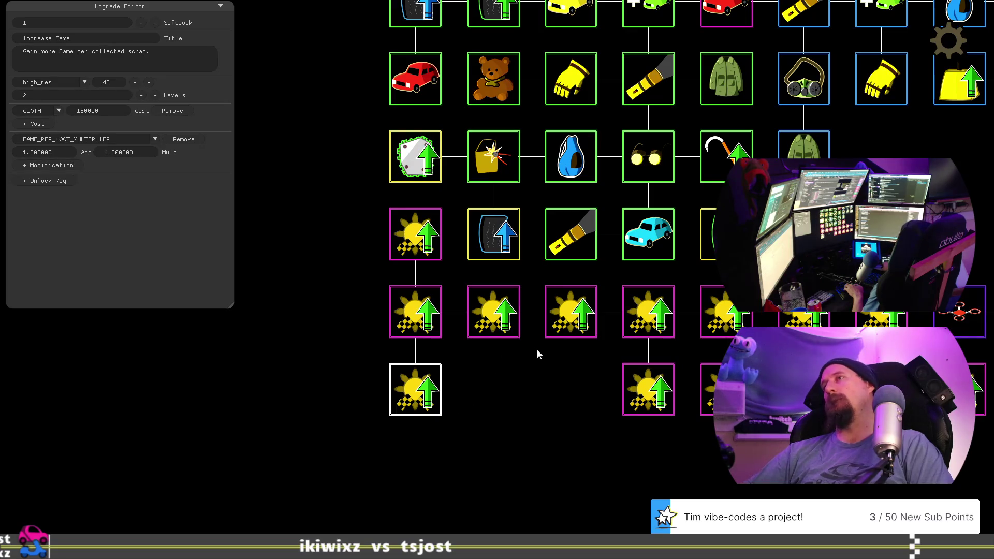
Step: Fill the two empty bottom-row slots with sun upgrade nodes
{"action": "left_click", "coordinate": [494, 389]}
{"action": "left_click", "coordinate": [569, 385]}
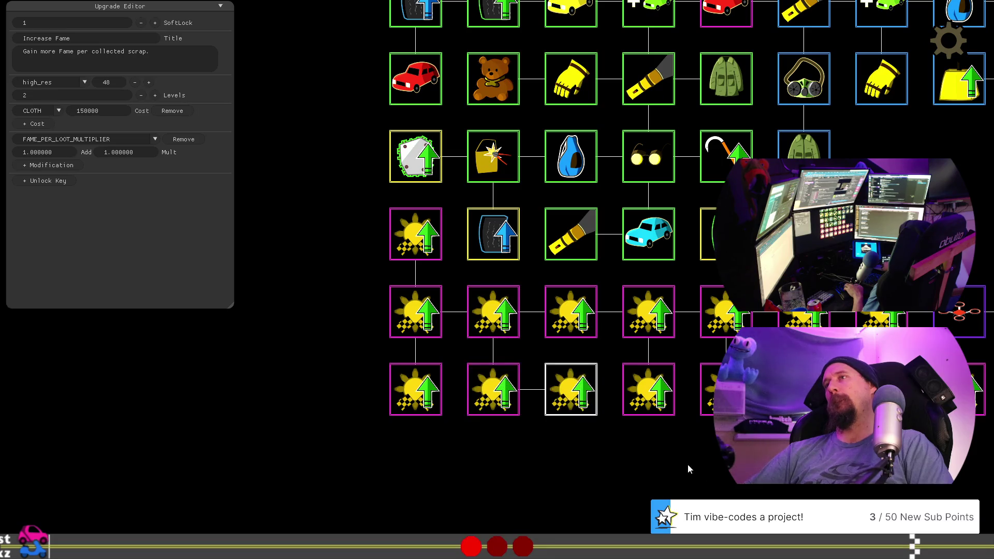
{"action": "left_click_drag", "start_coordinate": [685, 462], "coordinate": [534, 444]}
{"action": "left_click_drag", "start_coordinate": [610, 462], "coordinate": [638, 490]}
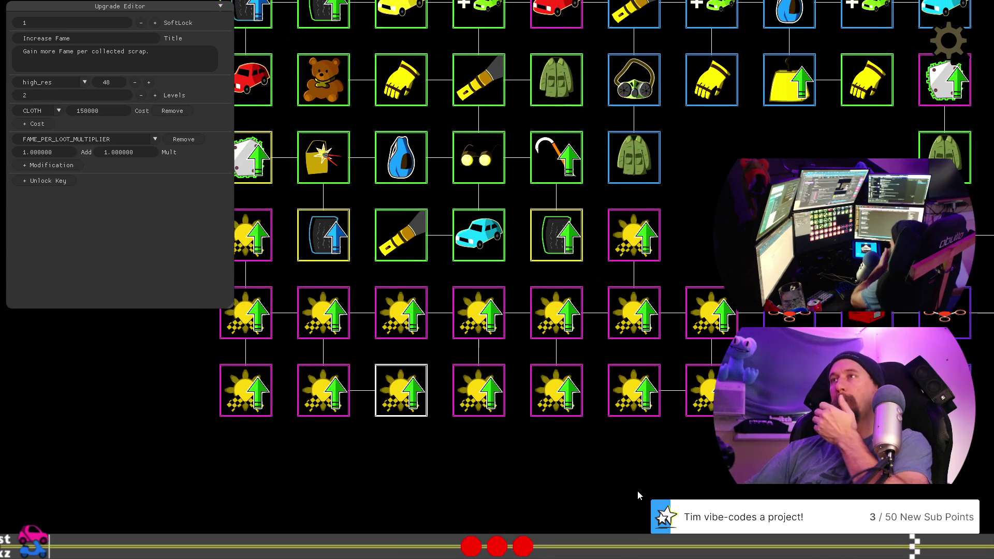
{"action": "key", "text": "Up"}
{"action": "key", "text": "Right"}
{"action": "key", "text": "Down"}
{"action": "key", "text": "Left"}
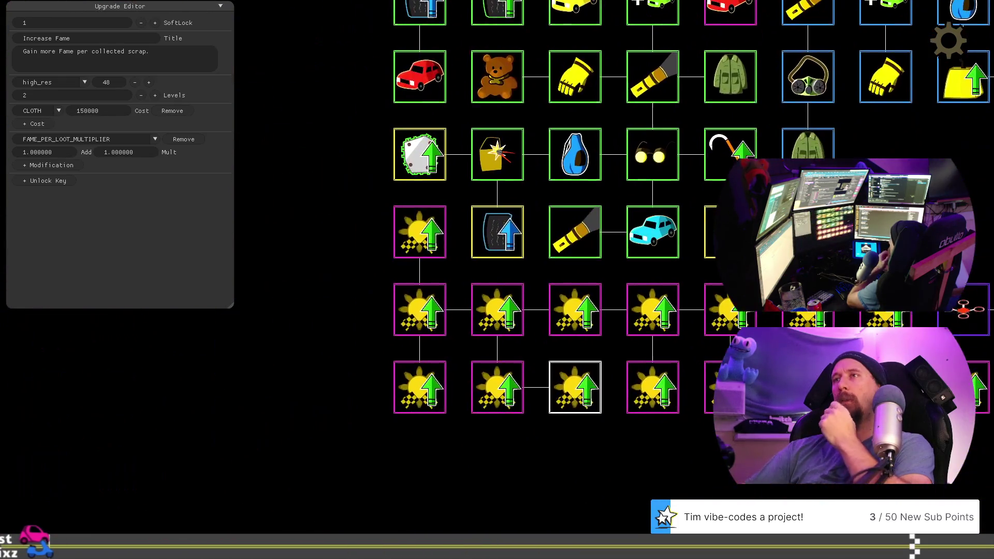
Step: Delete the surplus Increase Fame sun nodes to shorten the fame branch
{"action": "key", "text": "Delete"}
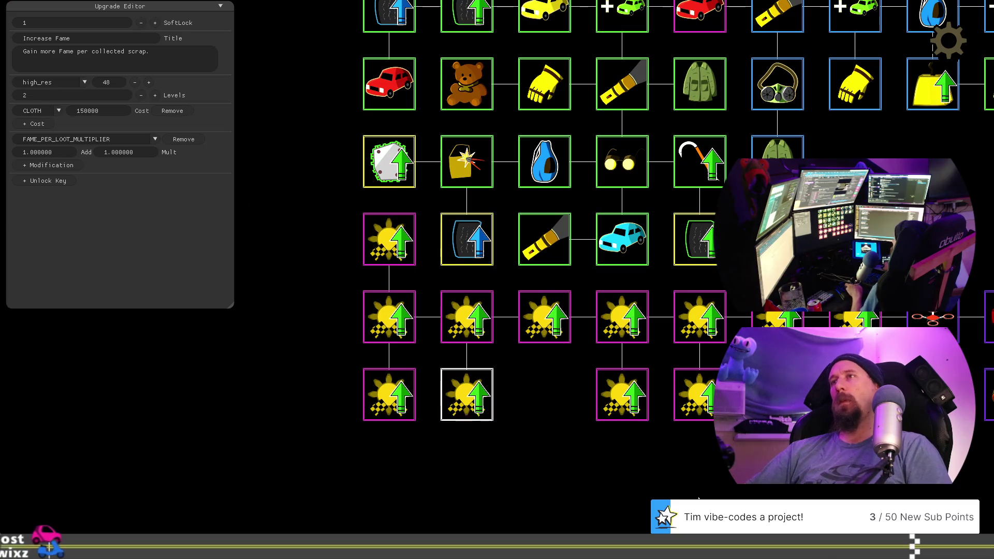
{"action": "key", "text": "Delete"}
{"action": "key", "text": "Left"}
{"action": "key", "text": "Down"}
{"action": "key", "text": "Delete"}
{"action": "key", "text": "Up"}
{"action": "key", "text": "Delete"}
{"action": "key", "text": "Delete"}
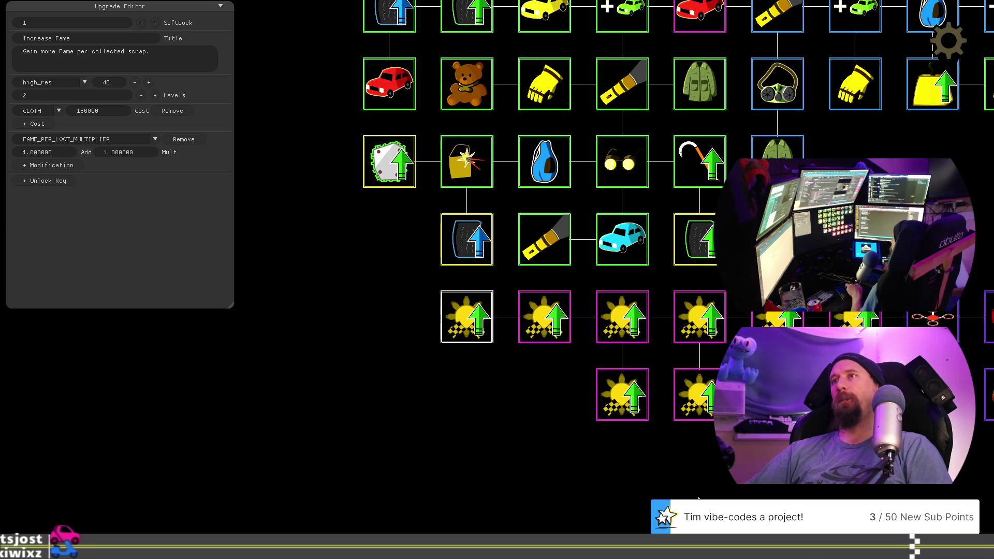
{"action": "key", "text": "Delete"}
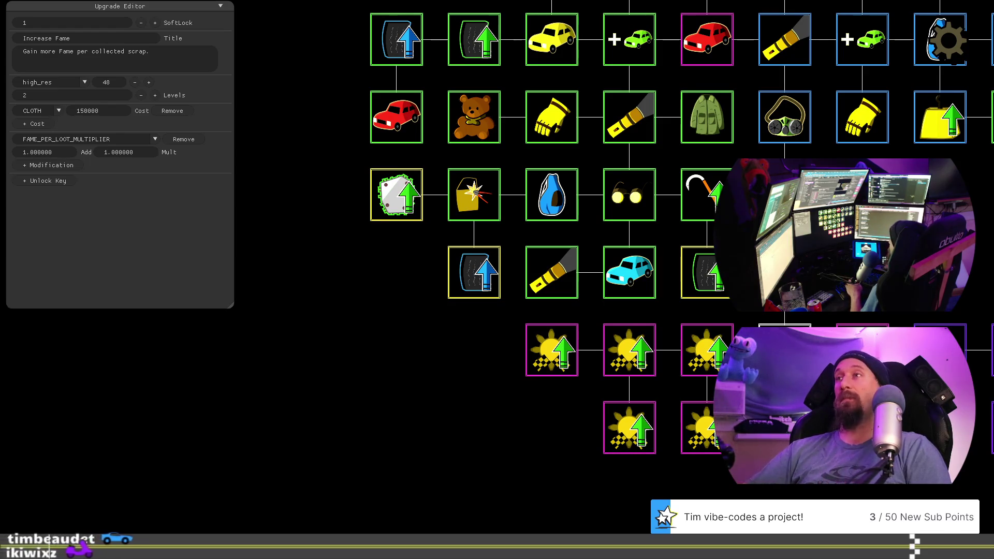
Step: Inspect the STOP and crate nodes at the top of the tree, then close the editor with F1
{"action": "mouse_move", "coordinate": [911, 250]}
{"action": "left_mouse_down"}
{"action": "mouse_move", "coordinate": [780, 239]}
{"action": "mouse_move", "coordinate": [647, 199]}
{"action": "mouse_move", "coordinate": [805, 269]}
{"action": "left_mouse_up"}
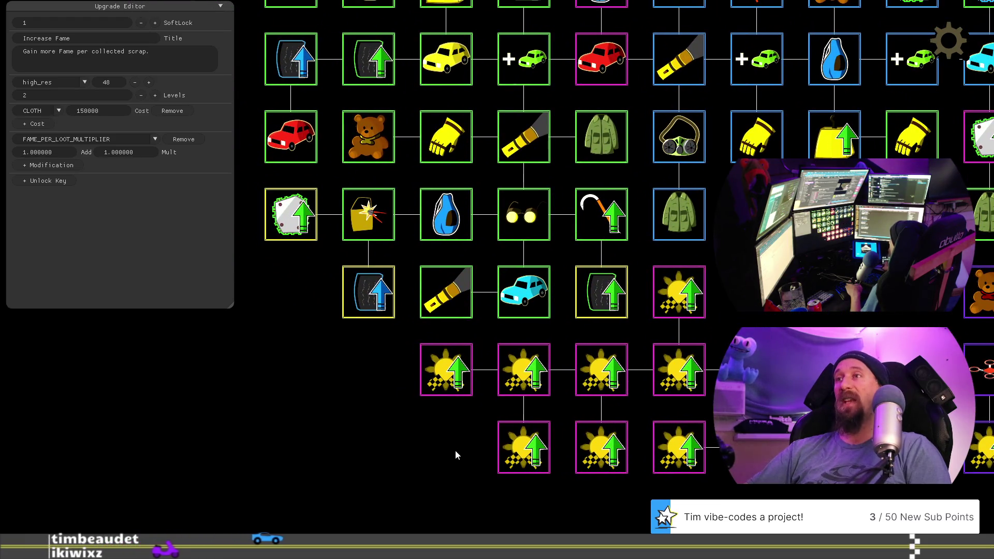
{"action": "left_click_drag", "start_coordinate": [455, 454], "coordinate": [595, 557]}
{"action": "mouse_move", "coordinate": [462, 461]}
{"action": "left_mouse_down"}
{"action": "mouse_move", "coordinate": [533, 556]}
{"action": "mouse_move", "coordinate": [408, 331]}
{"action": "left_mouse_up"}
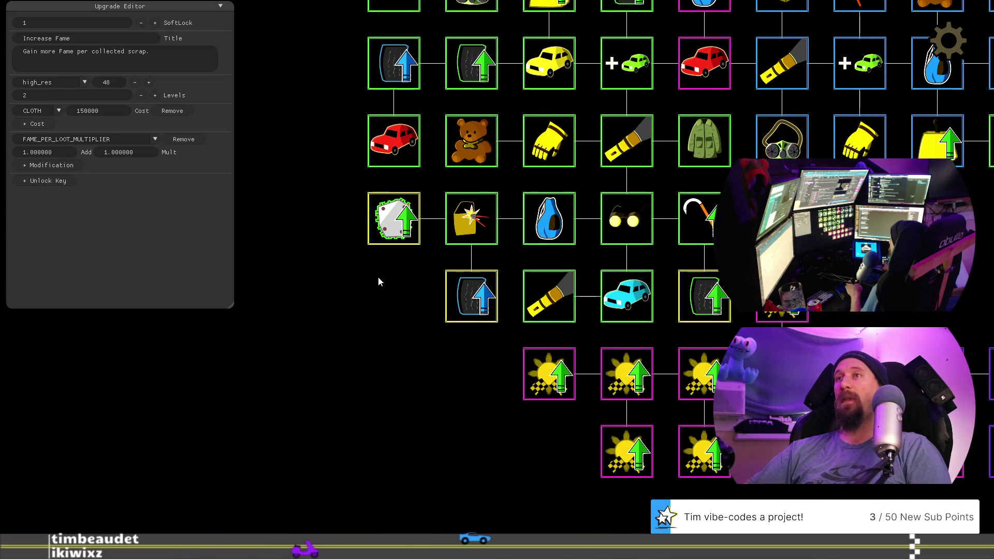
{"action": "mouse_move", "coordinate": [392, 307]}
{"action": "left_mouse_down"}
{"action": "mouse_move", "coordinate": [455, 510]}
{"action": "mouse_move", "coordinate": [352, 454]}
{"action": "left_mouse_up"}
{"action": "mouse_move", "coordinate": [471, 185]}
{"action": "left_mouse_down"}
{"action": "mouse_move", "coordinate": [529, 357]}
{"action": "mouse_move", "coordinate": [513, 432]}
{"action": "mouse_move", "coordinate": [680, 374]}
{"action": "left_mouse_up"}
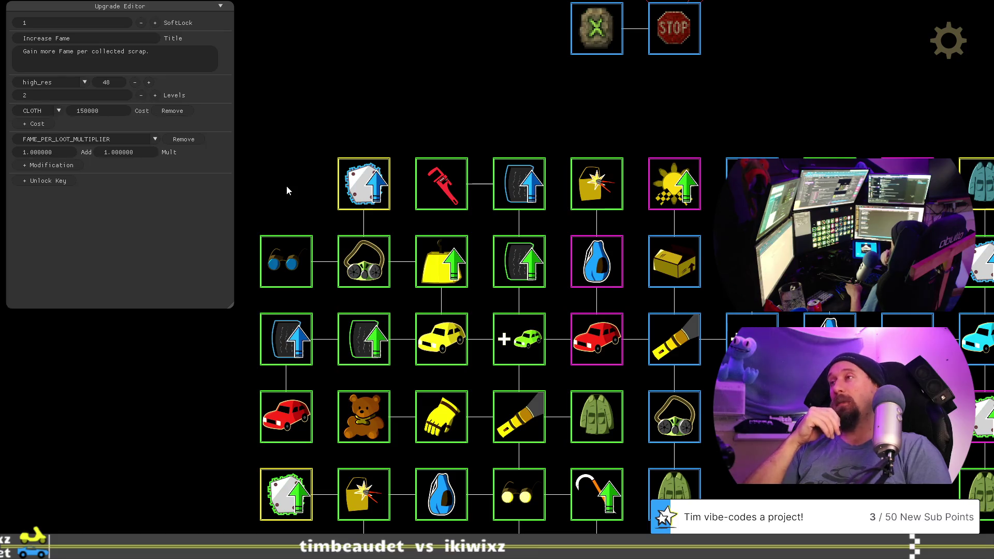
{"action": "left_click_drag", "start_coordinate": [750, 92], "coordinate": [685, 160]}
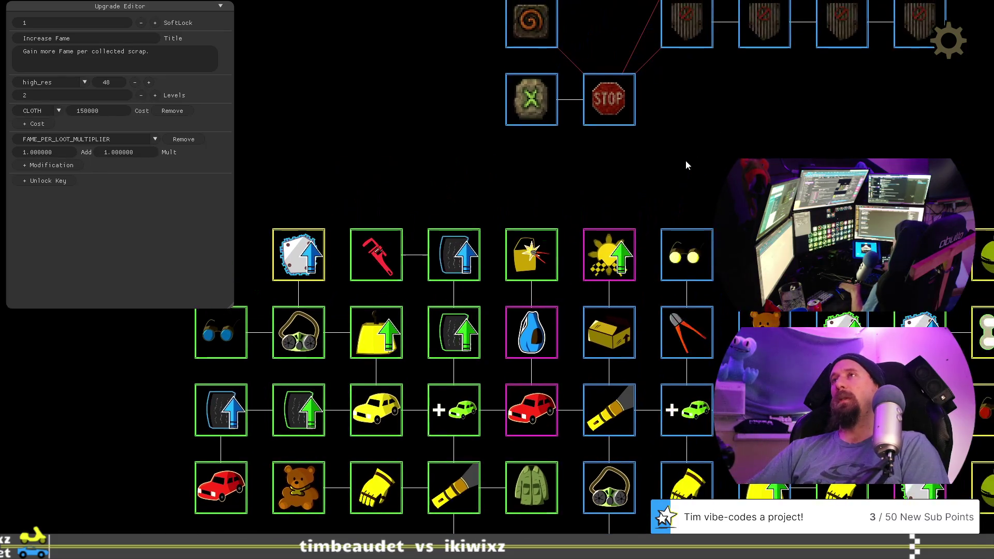
{"action": "key", "text": "F1"}
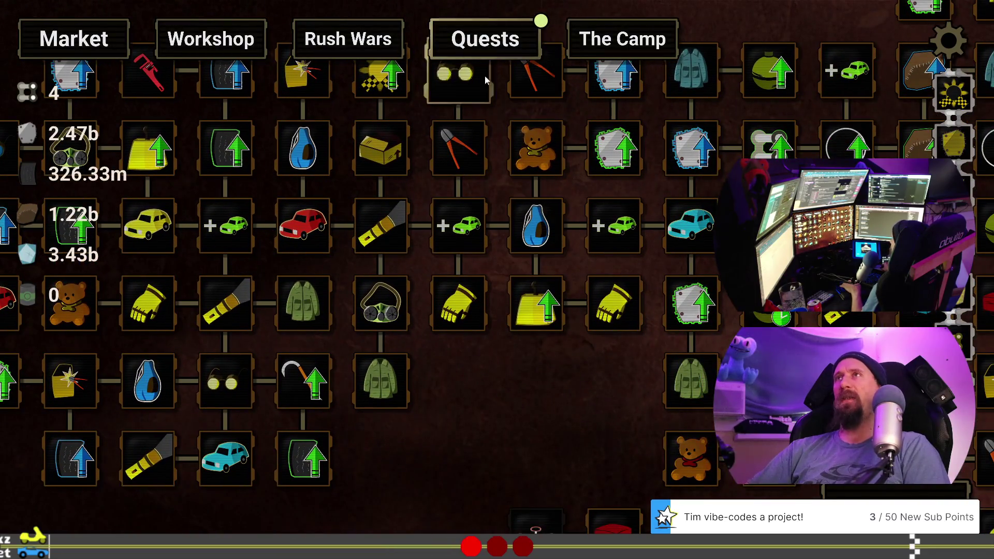
Step: Bring the Stuffed Bear upgrade into view and open the Quests list
{"action": "left_click_drag", "start_coordinate": [502, 181], "coordinate": [502, 238]}
{"action": "mouse_move", "coordinate": [502, 238]}
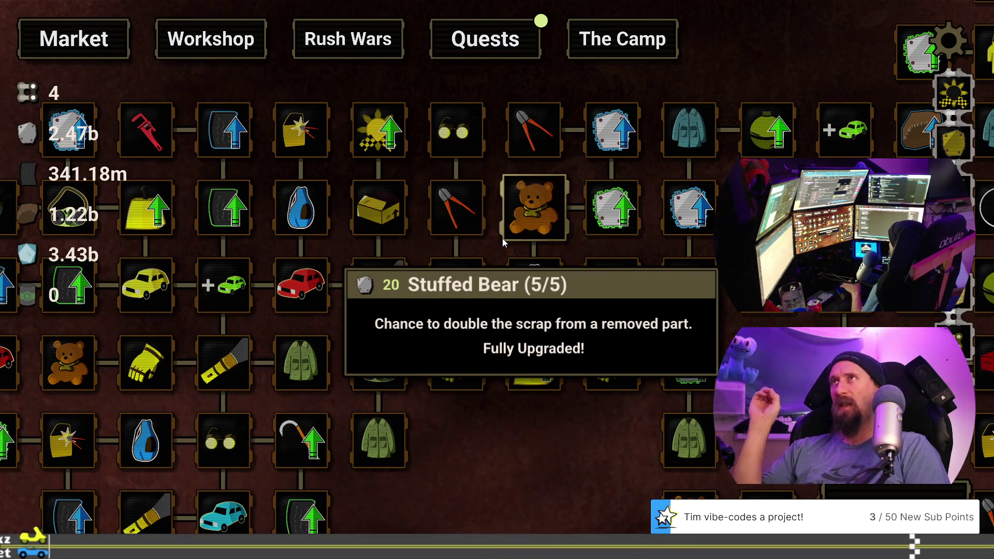
{"action": "left_click", "coordinate": [501, 46]}
Step: Scroll through the leader, exploration and bank quests, then return to the Market tab
{"action": "scroll", "coordinate": [590, 273], "scroll_direction": "down", "scroll_amount": 10}
{"action": "scroll", "coordinate": [616, 297], "scroll_direction": "down", "scroll_amount": 5}
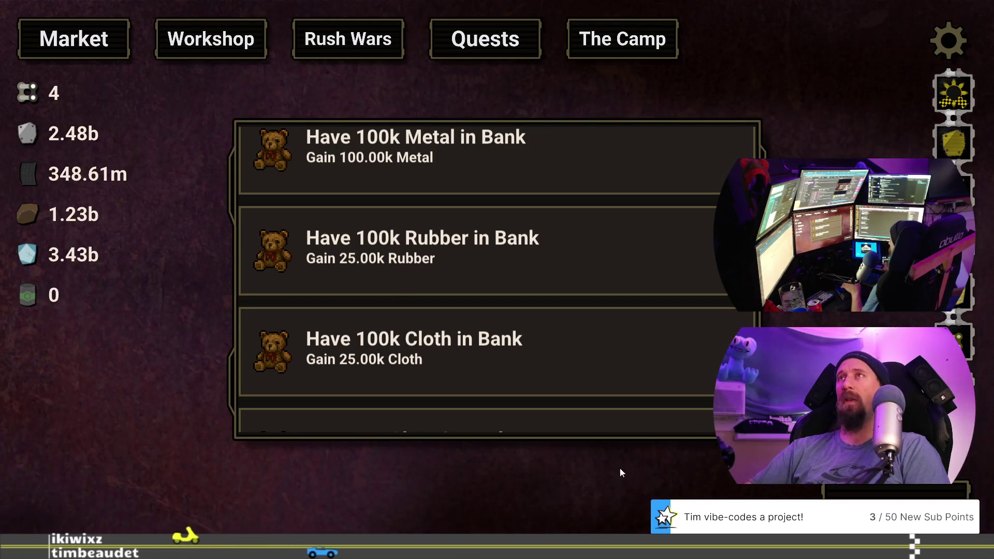
{"action": "scroll", "coordinate": [617, 395], "scroll_direction": "up", "scroll_amount": 10}
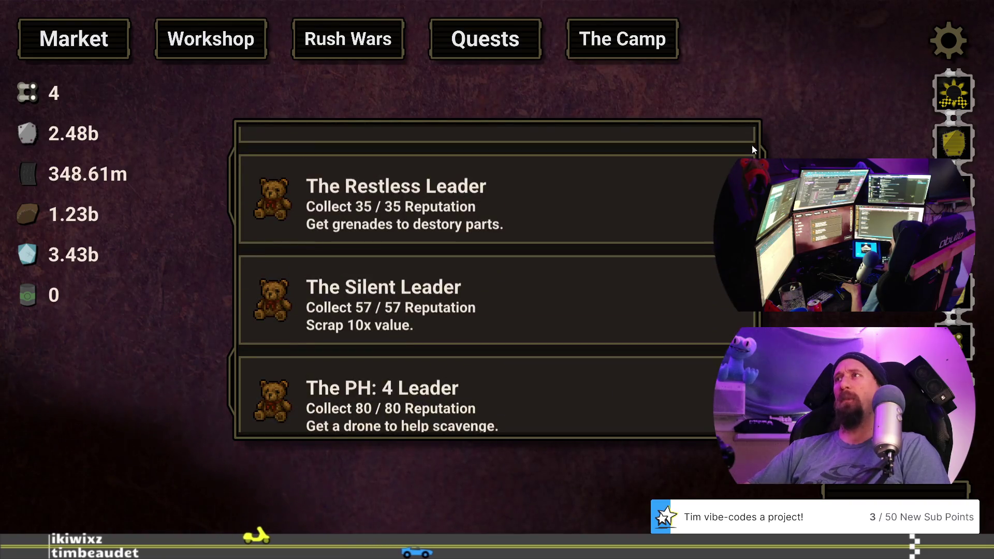
{"action": "scroll", "coordinate": [681, 325], "scroll_direction": "up", "scroll_amount": 2}
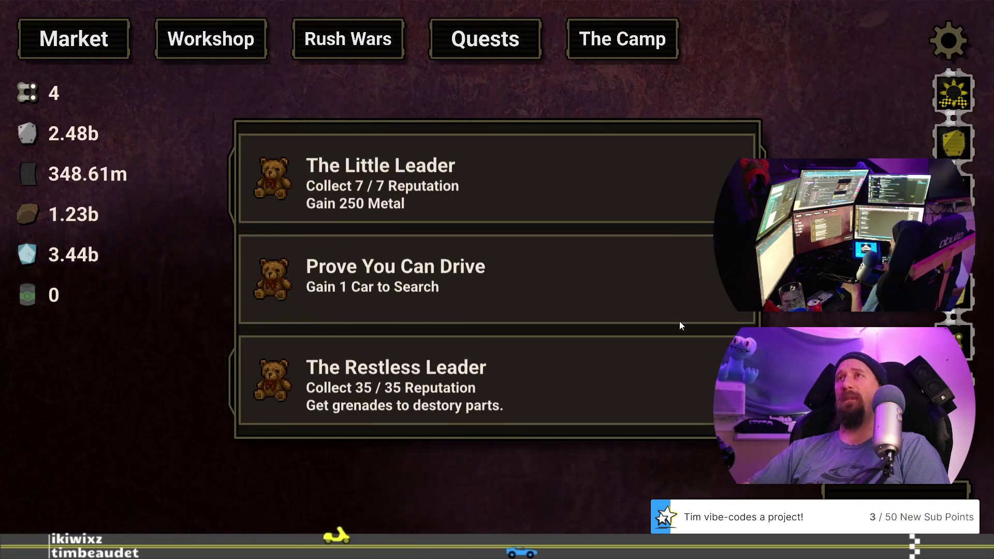
{"action": "scroll", "coordinate": [608, 290], "scroll_direction": "down", "scroll_amount": 5}
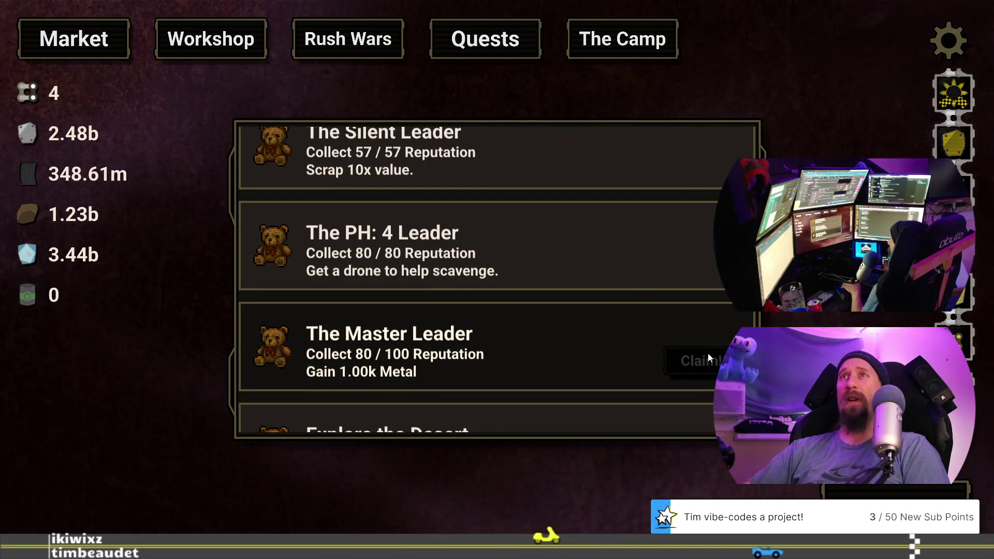
{"action": "scroll", "coordinate": [569, 310], "scroll_direction": "down", "scroll_amount": 2}
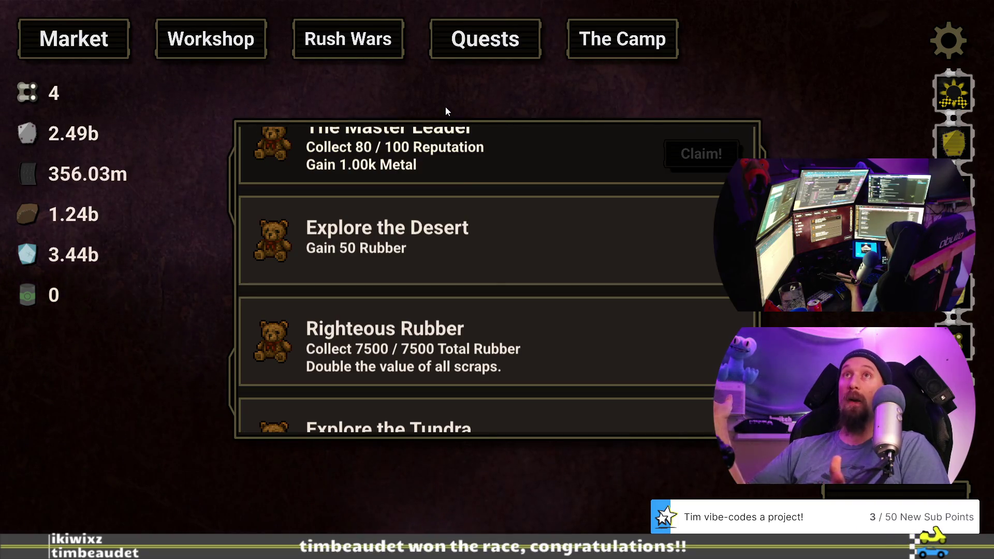
{"action": "scroll", "coordinate": [491, 196], "scroll_direction": "down", "scroll_amount": 2}
{"action": "scroll", "coordinate": [557, 206], "scroll_direction": "up", "scroll_amount": 4}
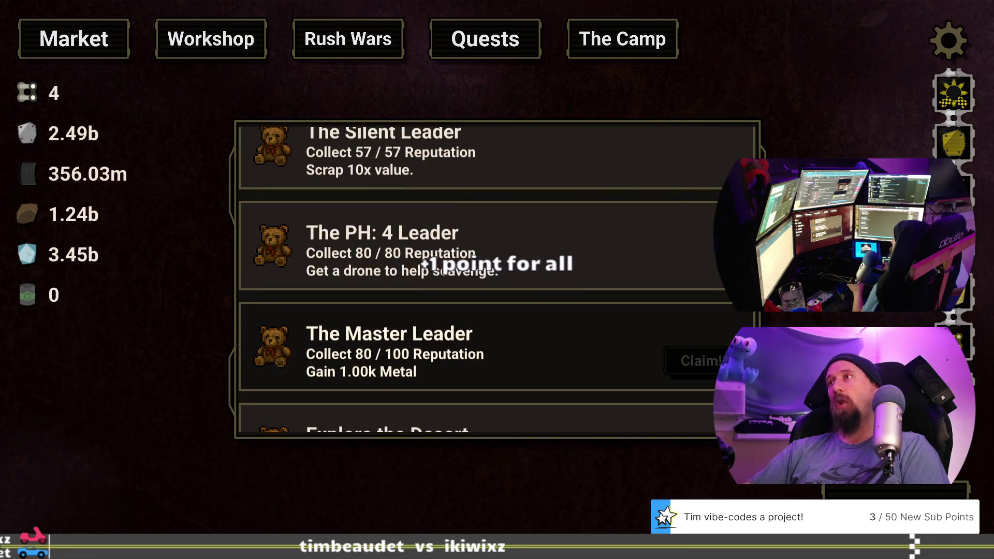
{"action": "scroll", "coordinate": [673, 305], "scroll_direction": "down", "scroll_amount": 3}
{"action": "scroll", "coordinate": [658, 344], "scroll_direction": "down", "scroll_amount": 5}
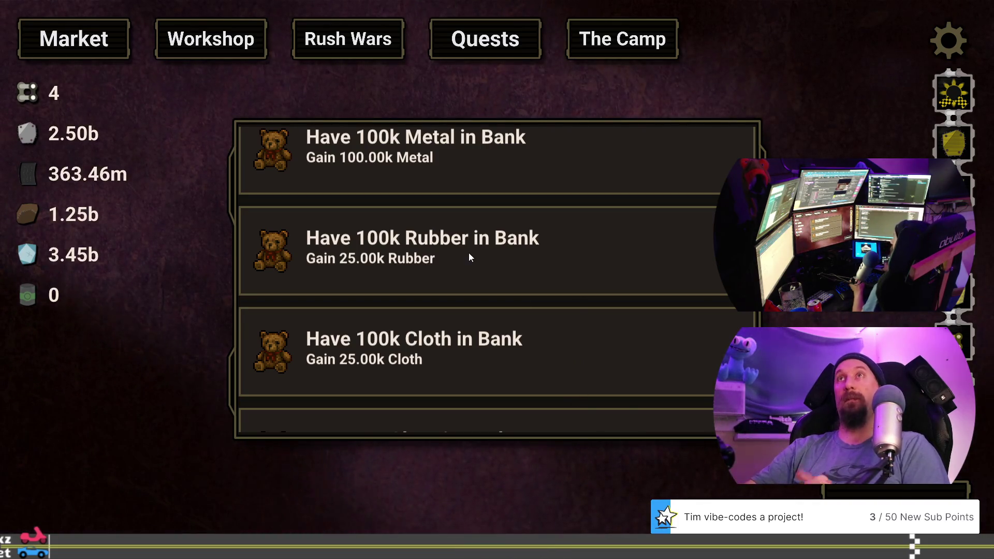
{"action": "scroll", "coordinate": [651, 238], "scroll_direction": "up", "scroll_amount": 10}
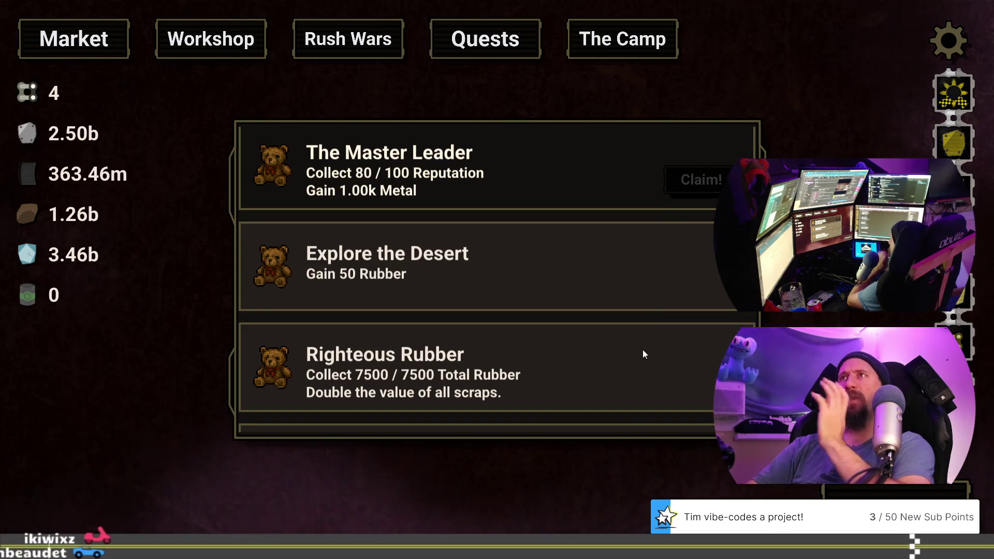
{"action": "scroll", "coordinate": [643, 349], "scroll_direction": "up", "scroll_amount": 5}
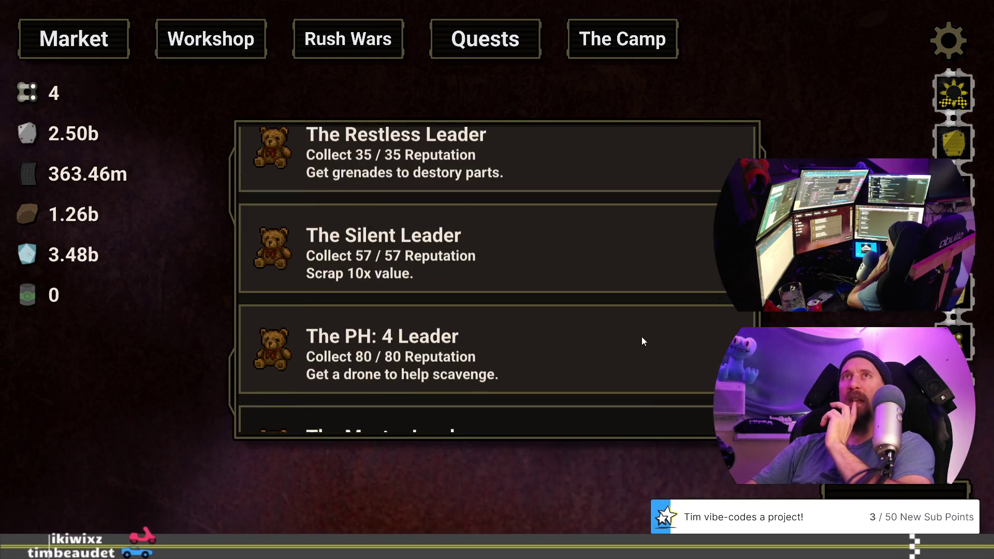
{"action": "left_click", "coordinate": [104, 39]}
Step: Pan the Market upgrade tree across the car, drone, teddy bear and gear upgrades
{"action": "left_click_drag", "start_coordinate": [644, 434], "coordinate": [482, 322]}
{"action": "mouse_move", "coordinate": [554, 339]}
{"action": "left_mouse_down"}
{"action": "mouse_move", "coordinate": [556, 289]}
{"action": "mouse_move", "coordinate": [513, 356]}
{"action": "left_mouse_up"}
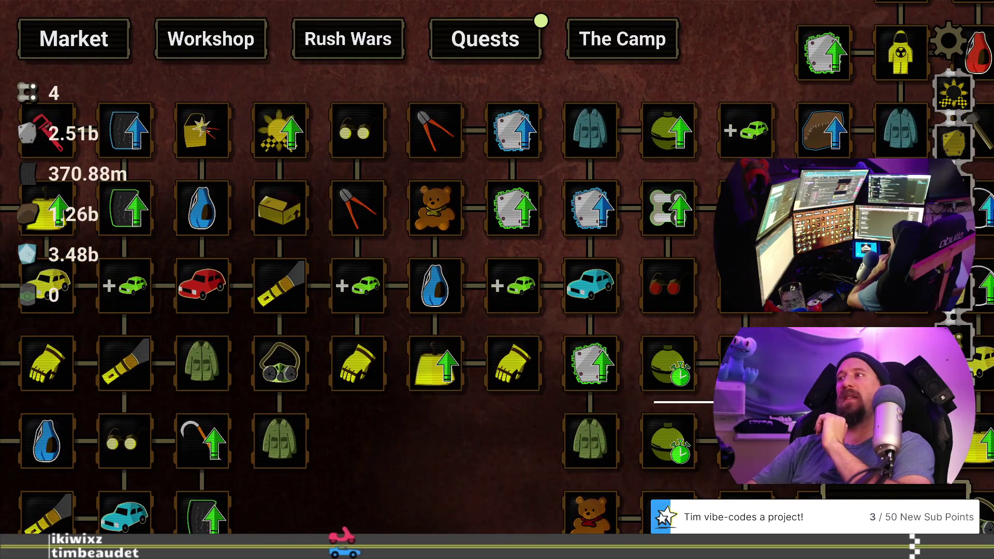
{"action": "left_click_drag", "start_coordinate": [497, 310], "coordinate": [497, 373]}
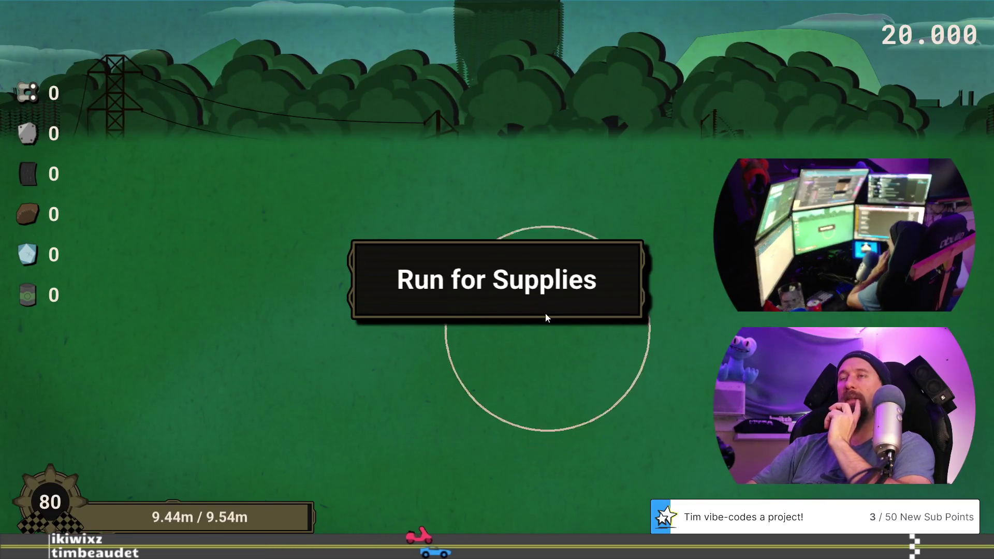
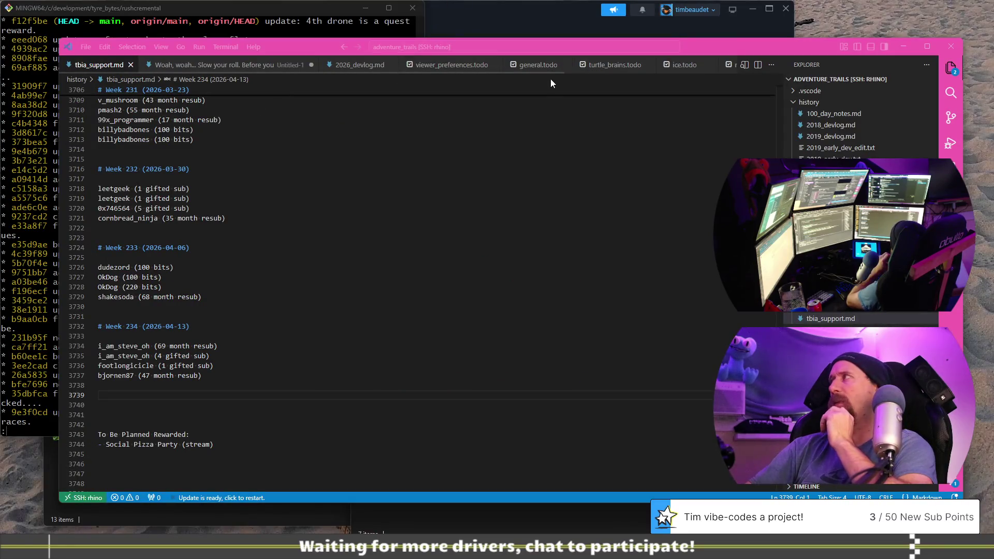
Step: Review the turtle_brains and rushcremental todo lists' LootOdds table, then switch to Visual Studio
{"action": "left_click", "coordinate": [616, 64]}
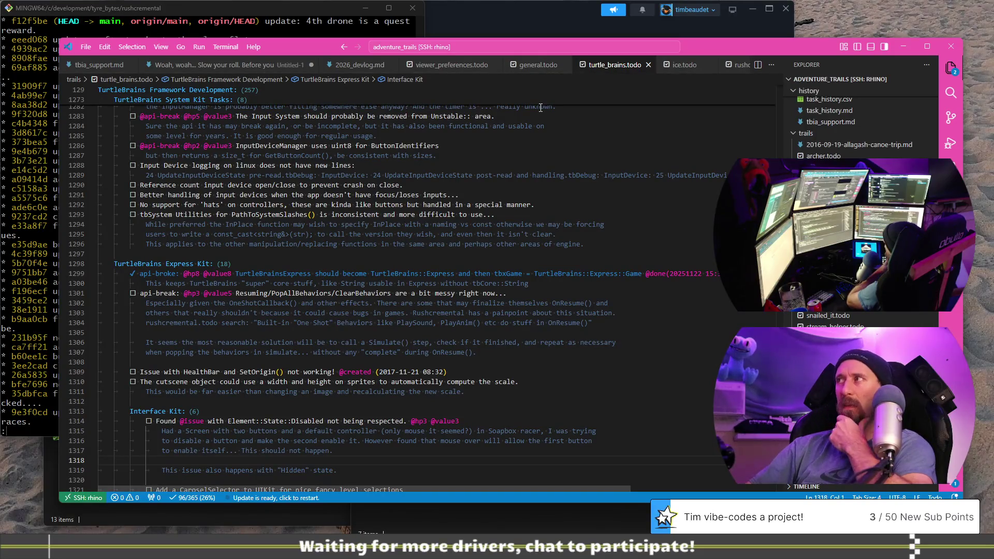
{"action": "scroll", "coordinate": [613, 64], "scroll_direction": "down", "scroll_amount": 3}
{"action": "left_click", "coordinate": [608, 65]}
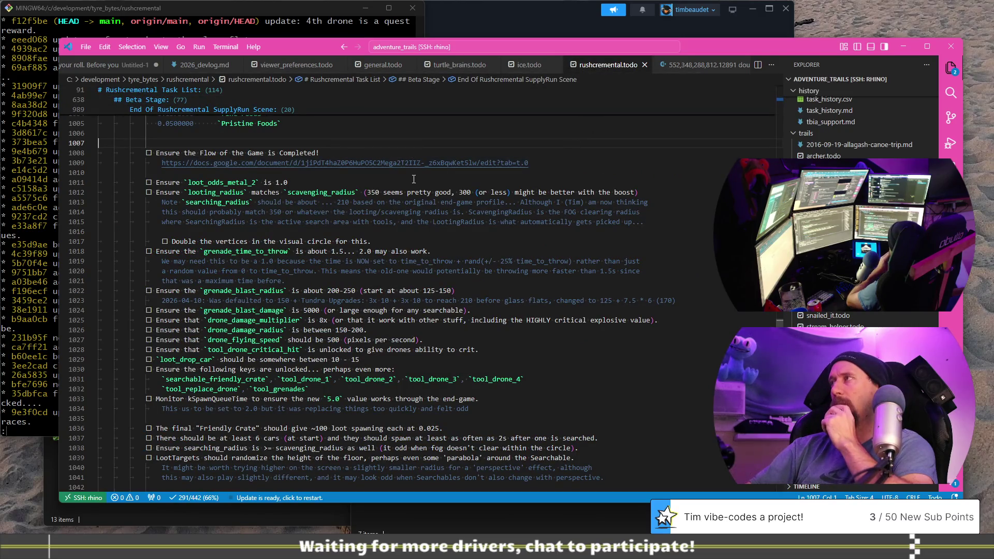
{"action": "scroll", "coordinate": [418, 216], "scroll_direction": "down", "scroll_amount": 3}
{"action": "scroll", "coordinate": [368, 210], "scroll_direction": "up", "scroll_amount": 9}
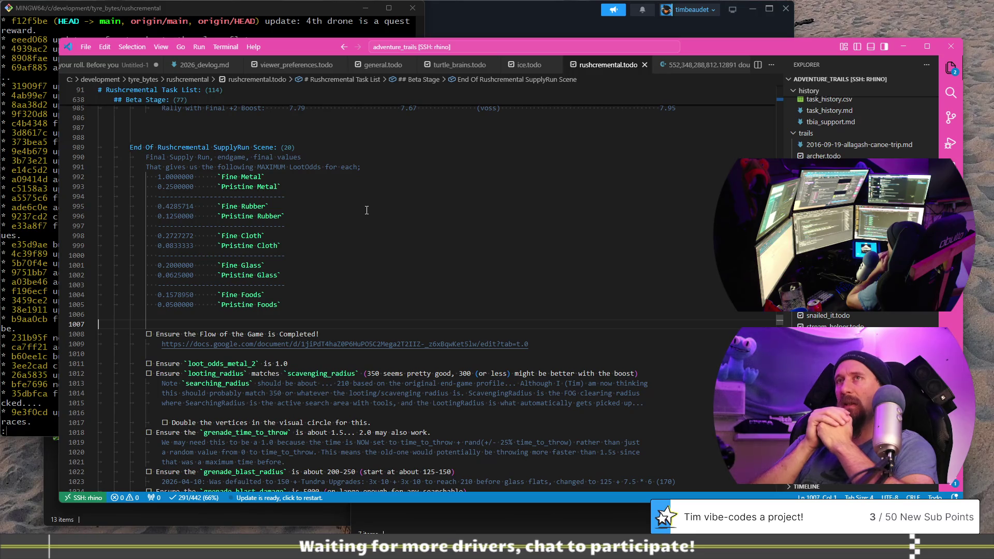
{"action": "key", "text": "alt+Tab"}
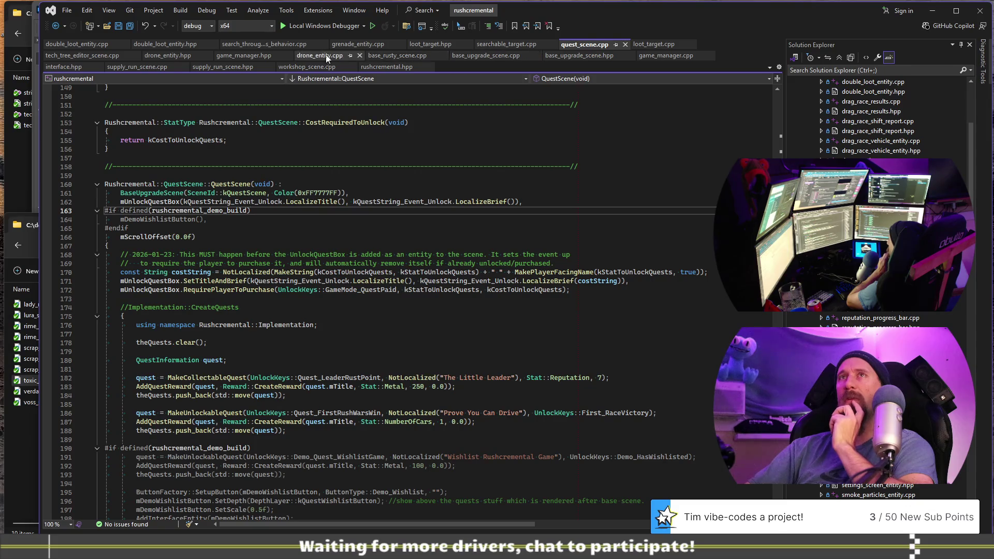
Step: Bring up searchable_target.cpp's SpawnLoot loop and select its loot setup lines
{"action": "left_click", "coordinate": [480, 45]}
{"action": "scroll", "coordinate": [413, 266], "scroll_direction": "down", "scroll_amount": 4}
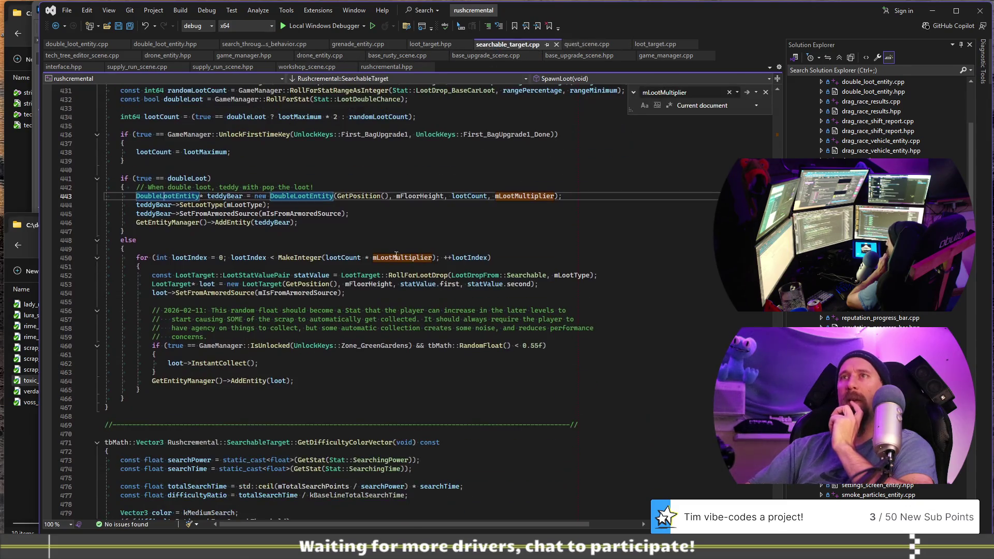
{"action": "scroll", "coordinate": [413, 267], "scroll_direction": "down", "scroll_amount": 4}
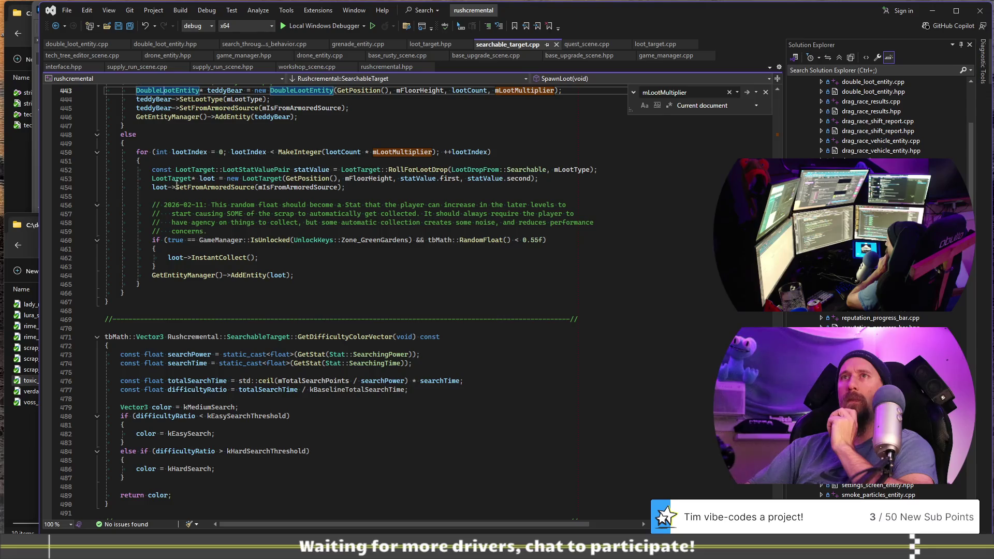
{"action": "mouse_move", "coordinate": [149, 149]}
{"action": "left_mouse_down"}
{"action": "mouse_move", "coordinate": [352, 199]}
{"action": "mouse_move", "coordinate": [349, 214]}
{"action": "left_mouse_up"}
{"action": "left_click", "coordinate": [221, 170]}
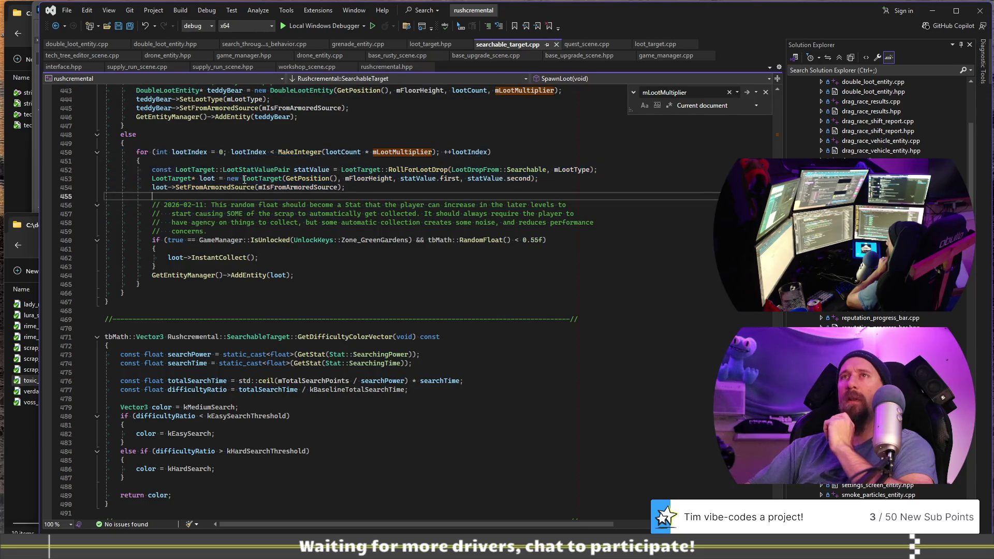
{"action": "key", "text": "Home"}
{"action": "key", "text": "shift+Down"}
{"action": "key", "text": "shift+Down"}
{"action": "key", "text": "Down"}
{"action": "key", "text": "End"}
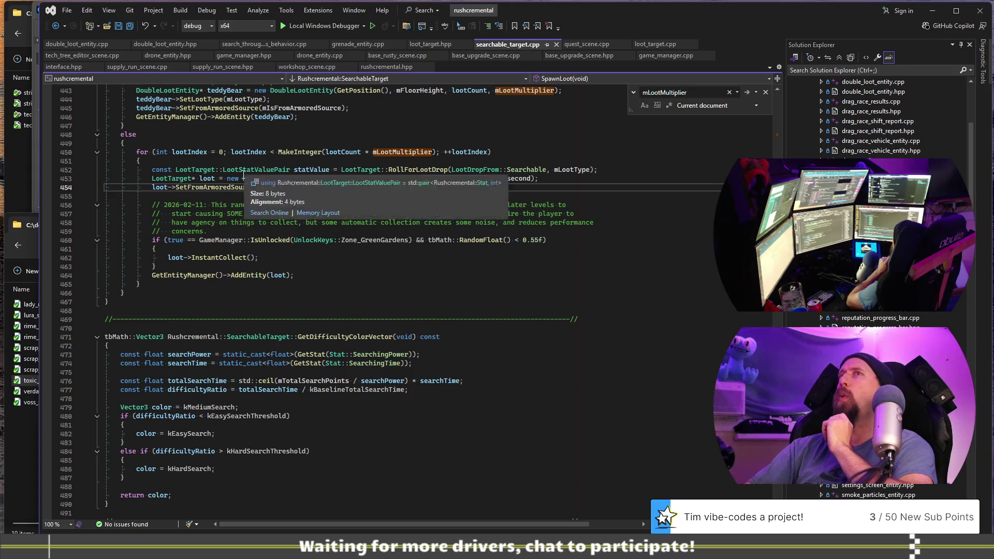
Step: Try a 'LootTarget* loot = LootTarget::GetNextAvailable();' line in the loop, then remove it and save
{"action": "left_click", "coordinate": [223, 170]}
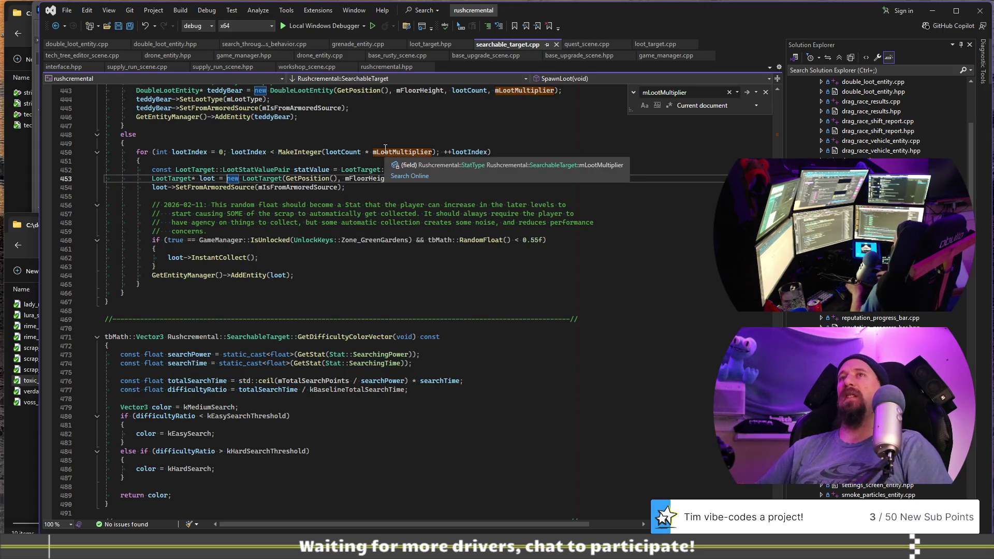
{"action": "key", "text": "End"}
{"action": "key", "text": "Return"}
{"action": "key", "text": "Return"}
{"action": "key", "text": "Up"}
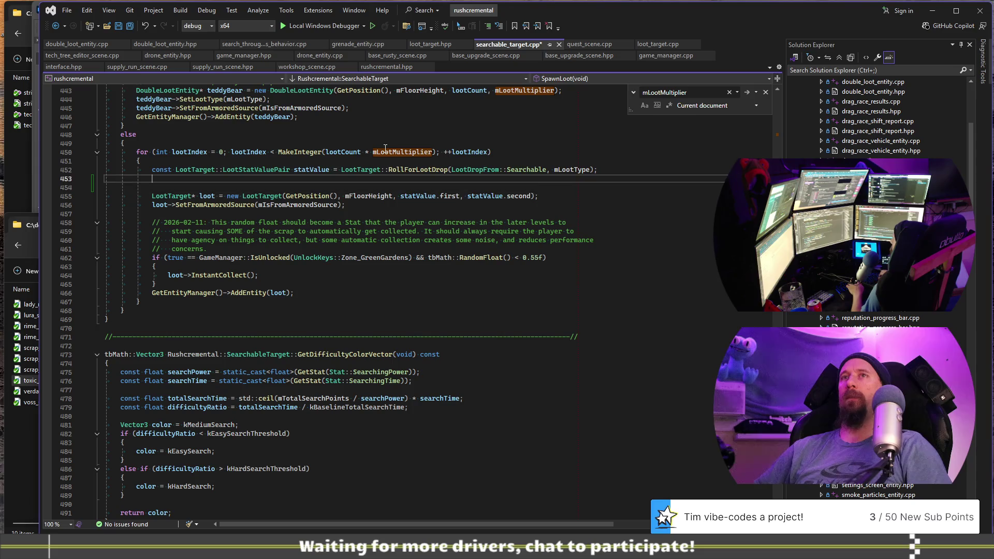
{"action": "type", "text": "LootTarg"}
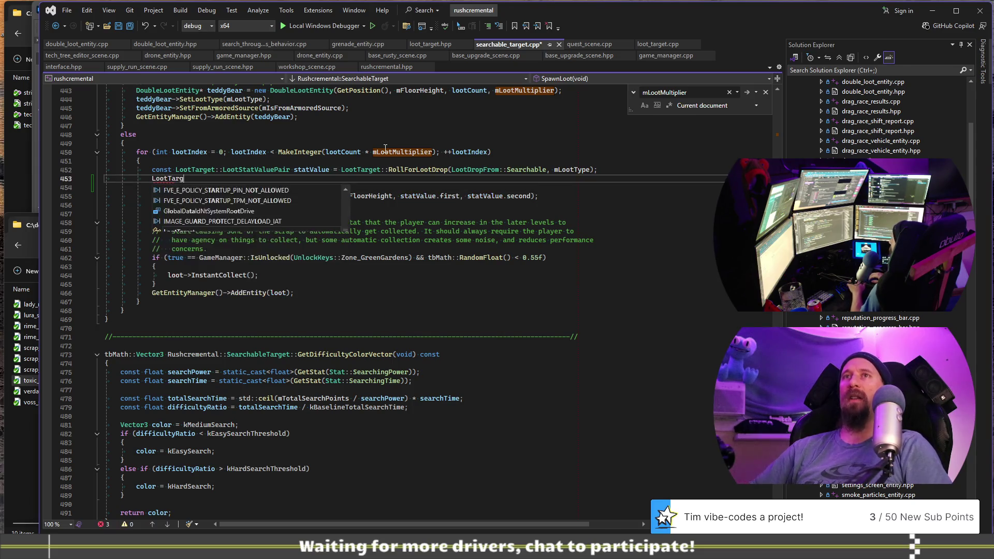
{"action": "type", "text": "et* loot = L"}
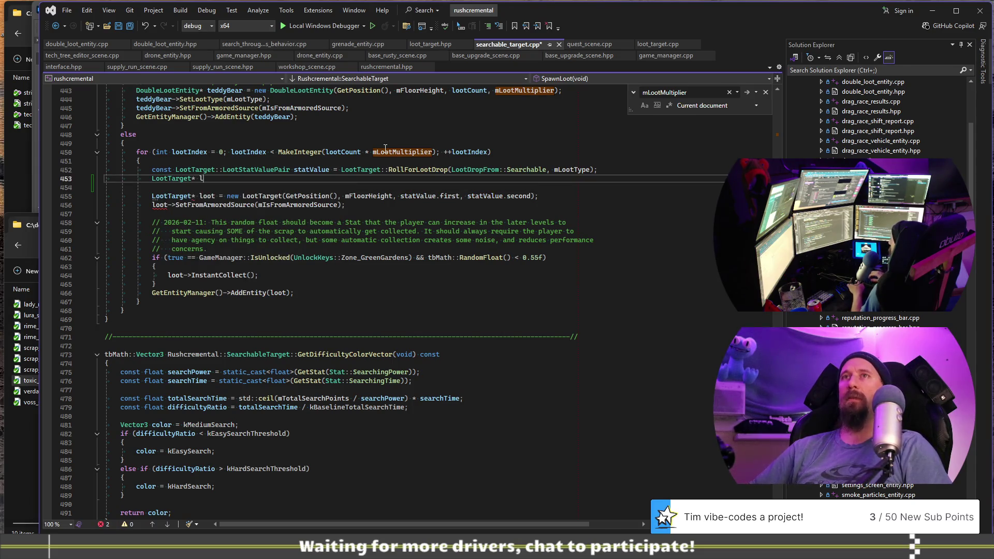
{"action": "type", "text": "oot"}
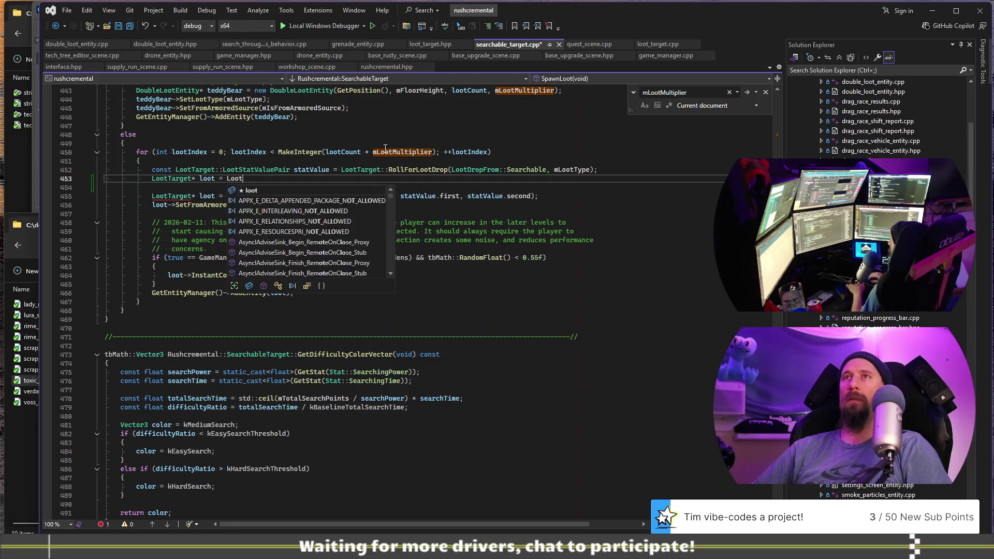
{"action": "type", "text": "Target::GetNe"}
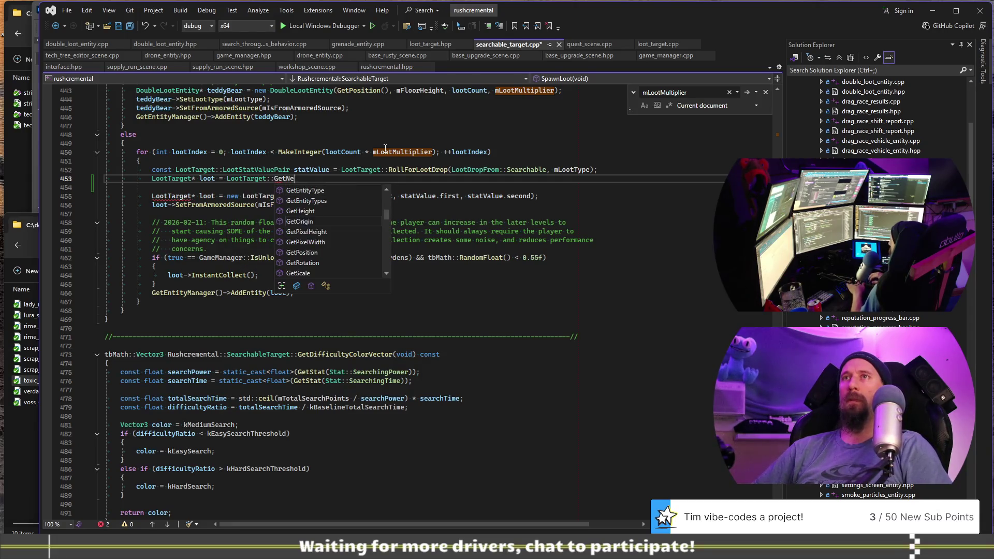
{"action": "type", "text": "xtAva"}
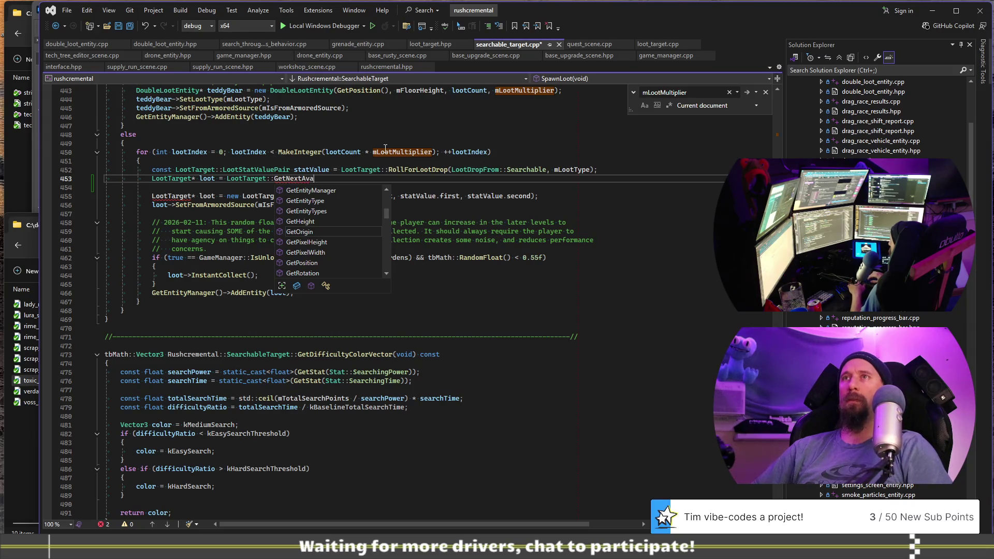
{"action": "type", "text": "ilable();"}
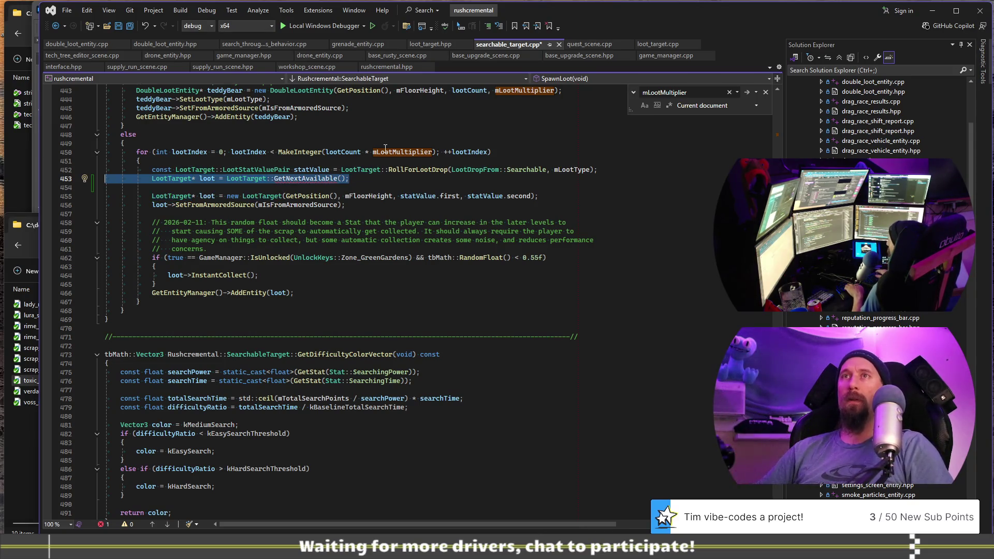
{"action": "key", "text": "ctrl+x"}
{"action": "key", "text": "Return"}
{"action": "key", "text": "BackSpace"}
{"action": "key", "text": "BackSpace"}
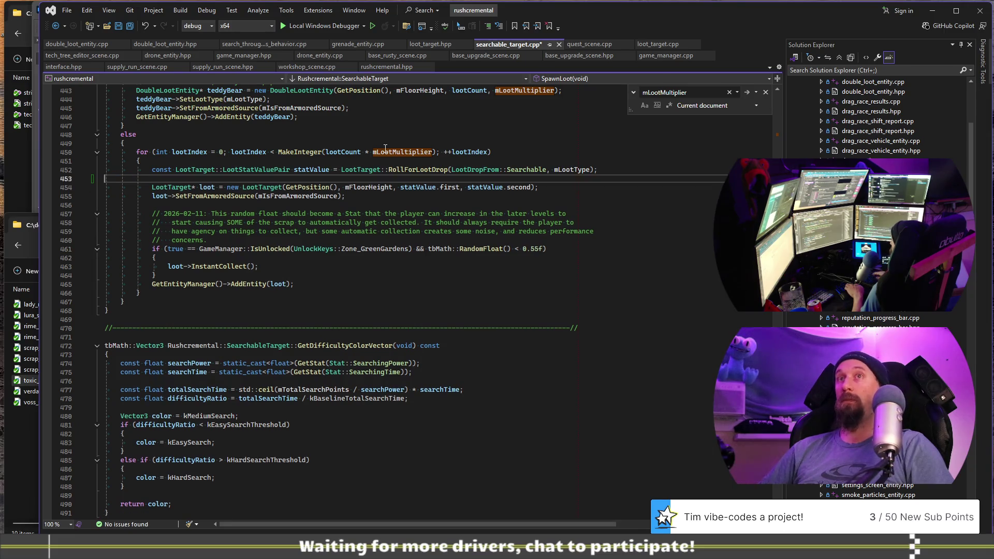
{"action": "key", "text": "ctrl+s"}
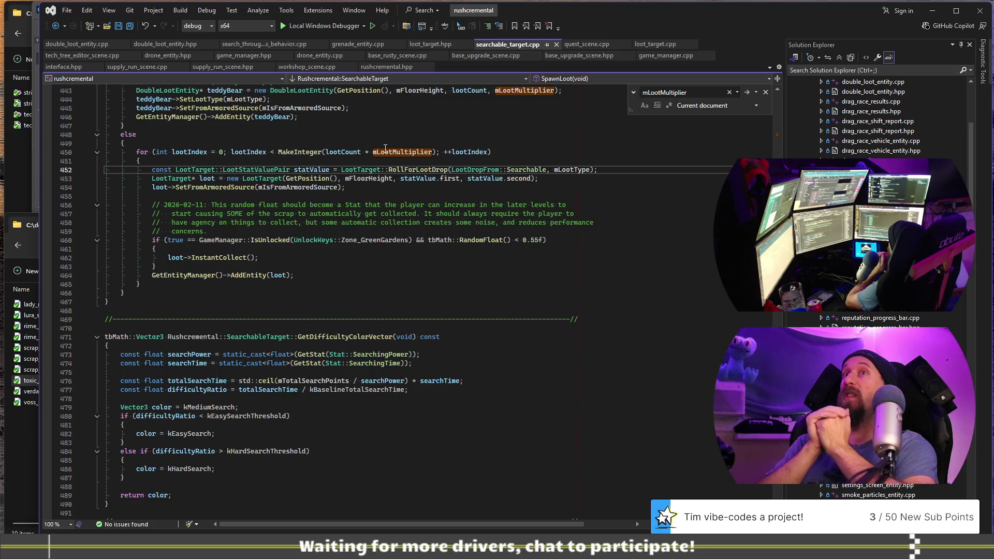
Step: Build the solution in the release configuration and dismiss the mLootMultiplier find widget
{"action": "left_click", "coordinate": [212, 27]}
{"action": "left_click", "coordinate": [227, 66]}
{"action": "left_click", "coordinate": [479, 205]}
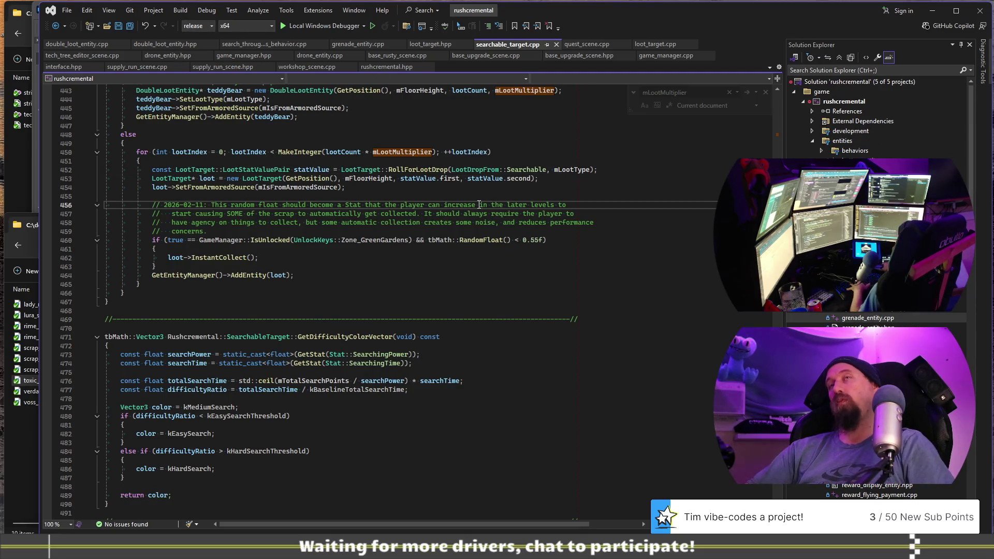
{"action": "key", "text": "ctrl+shift+b"}
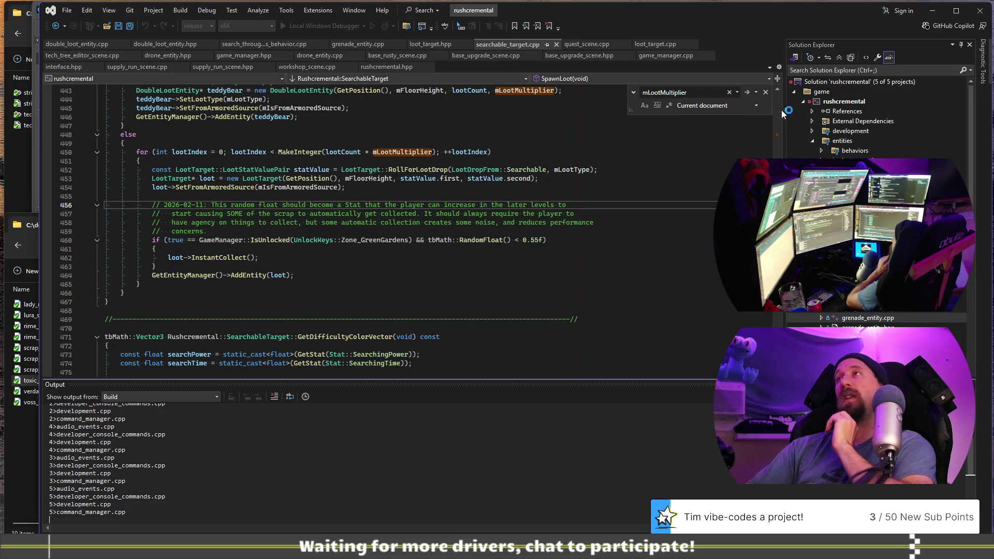
{"action": "left_click", "coordinate": [765, 92]}
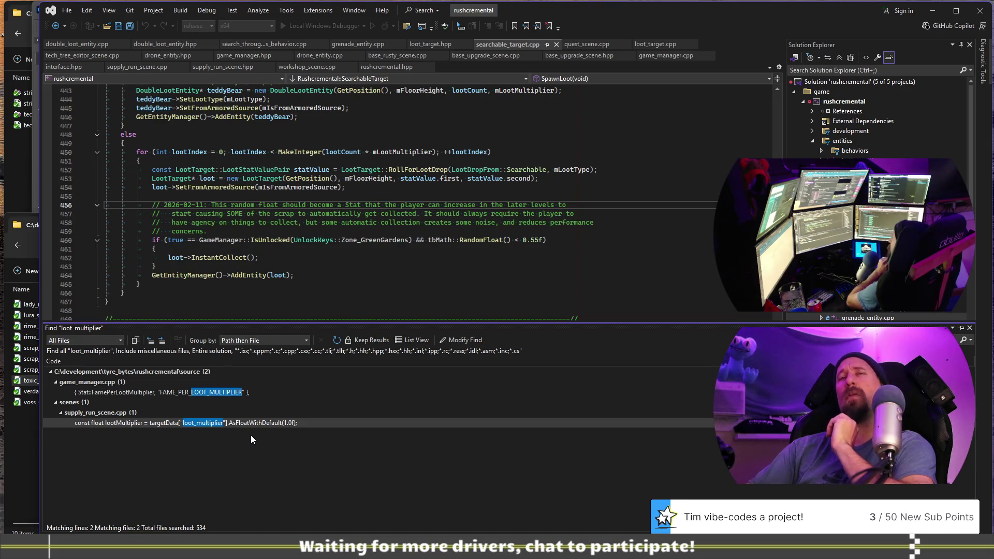
Step: Close the loot_multiplier results, confirm 0 errors in the Error List, and follow the build output
{"action": "key", "text": "shift+Escape"}
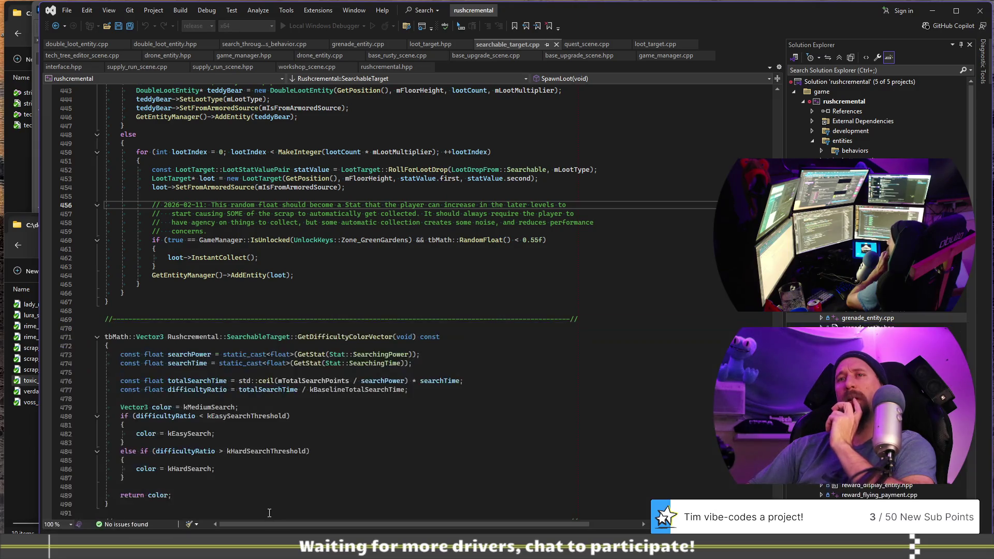
{"action": "key", "text": "ctrl+backslash"}
{"action": "key", "text": "ctrl+e"}
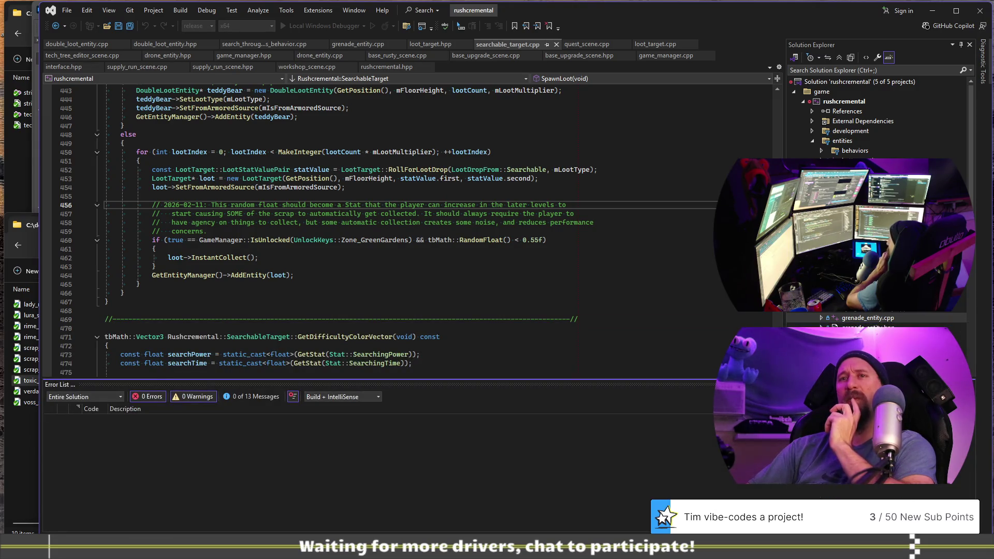
{"action": "key", "text": "ctrl+shift+b"}
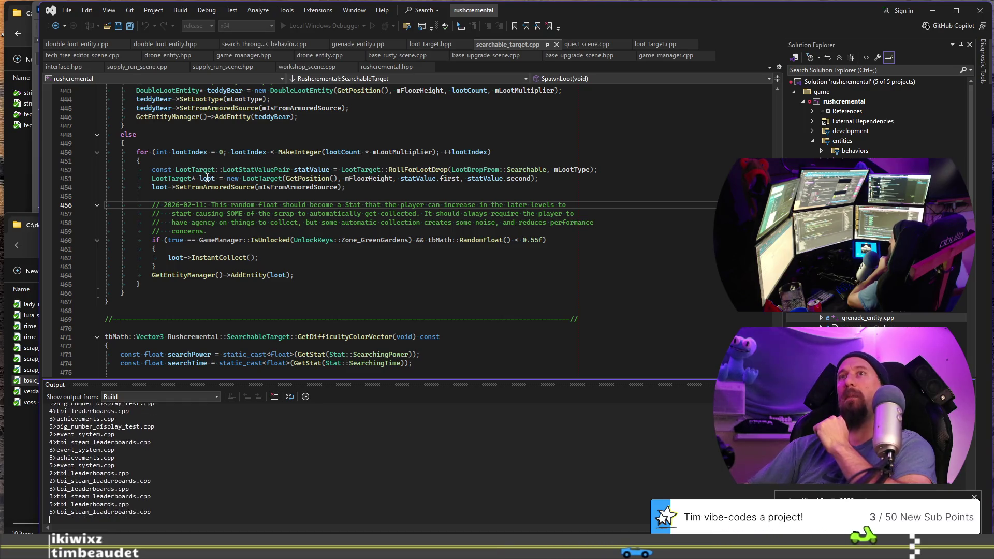
{"action": "left_click_drag", "start_coordinate": [171, 178], "coordinate": [441, 178]}
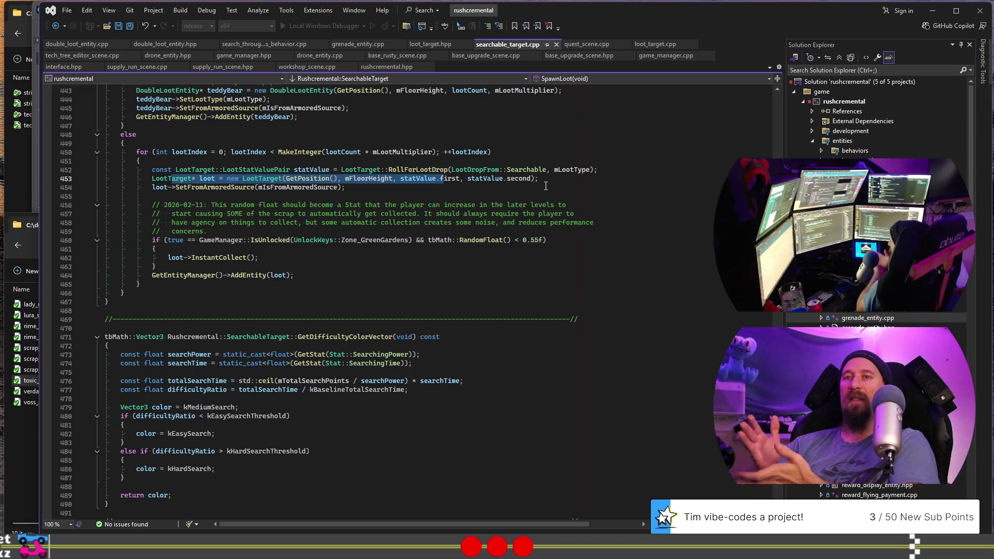
Step: Hide the search results and build output, then launch Rushcremental's release build with F5
{"action": "key", "text": "ctrl+shift+f"}
{"action": "key", "text": "Return"}
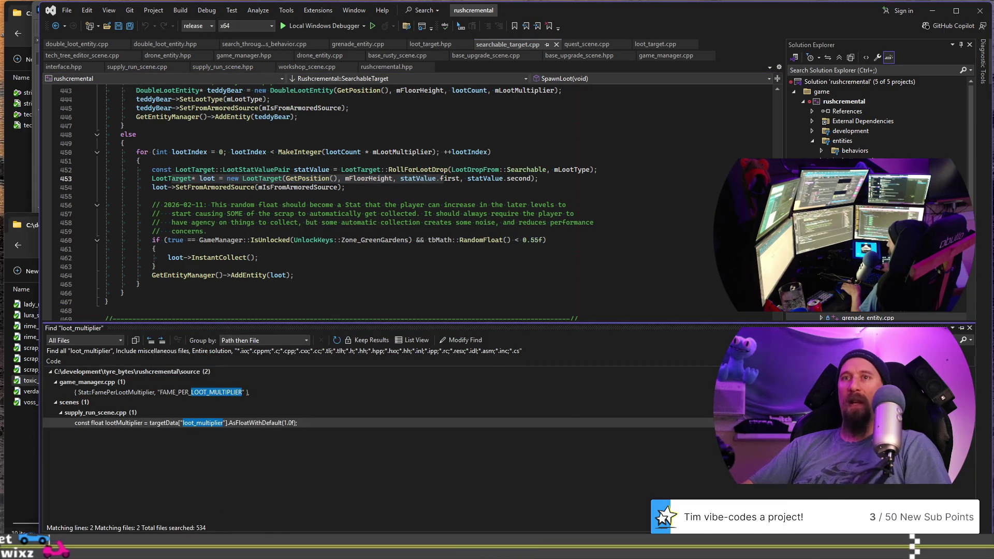
{"action": "key", "text": "shift+Escape"}
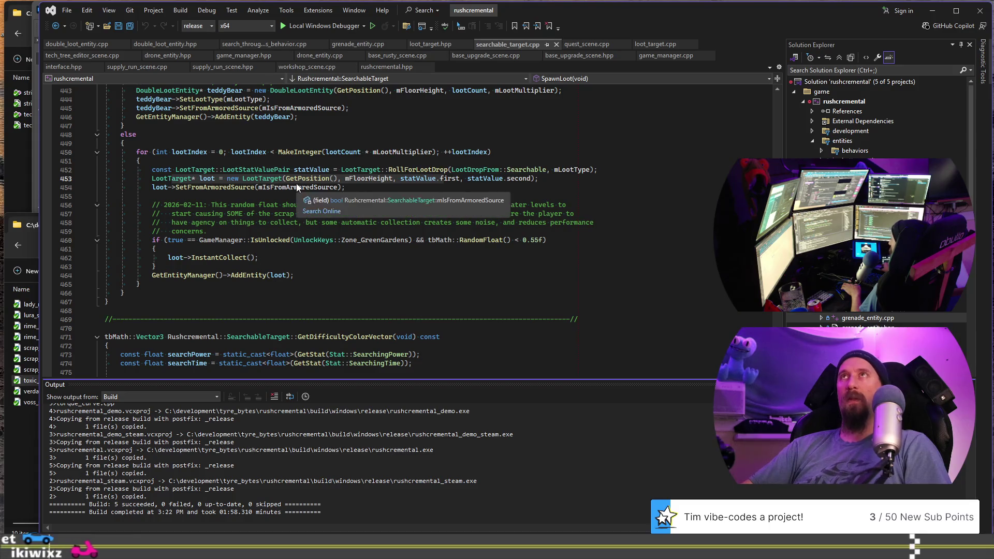
{"action": "left_click", "coordinate": [413, 248]}
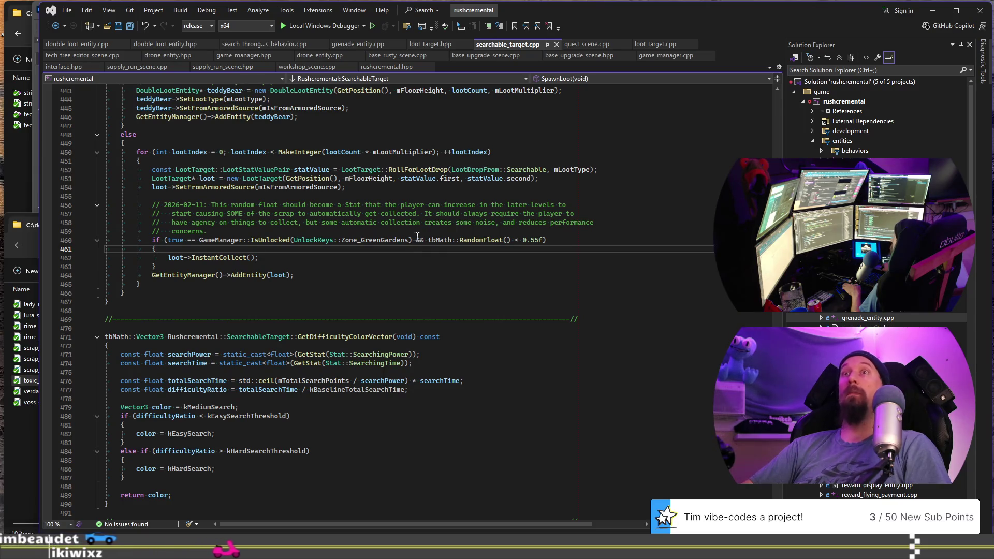
{"action": "left_click", "coordinate": [431, 198]}
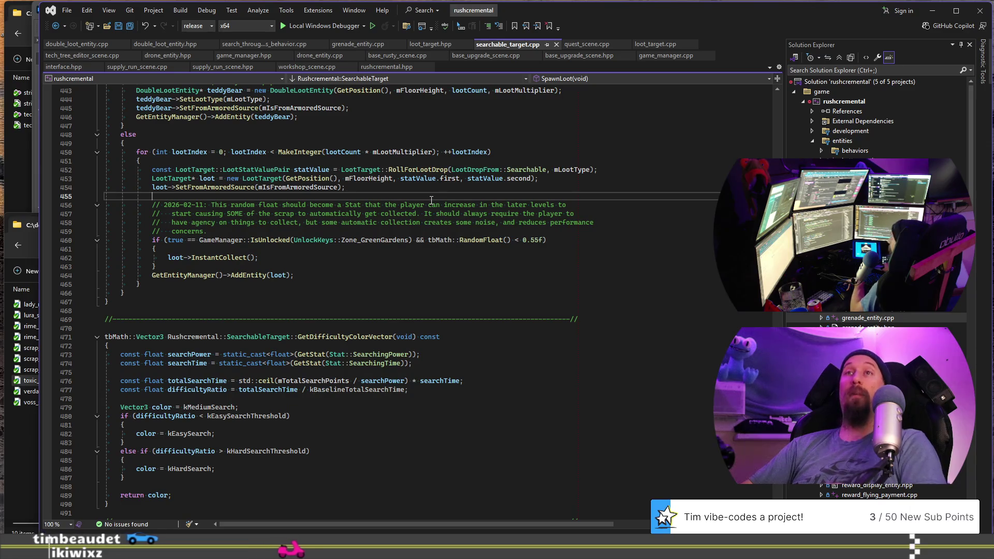
{"action": "key", "text": "F5"}
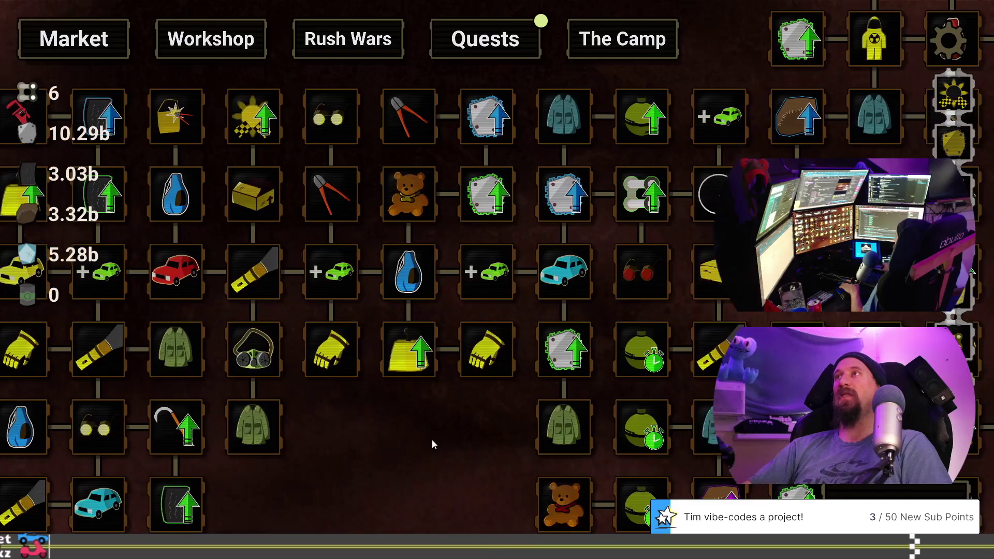
Step: Test a Scavenge Scrap supply run, quit the game, and switch to the development configuration
{"action": "left_click_drag", "start_coordinate": [432, 439], "coordinate": [367, 442]}
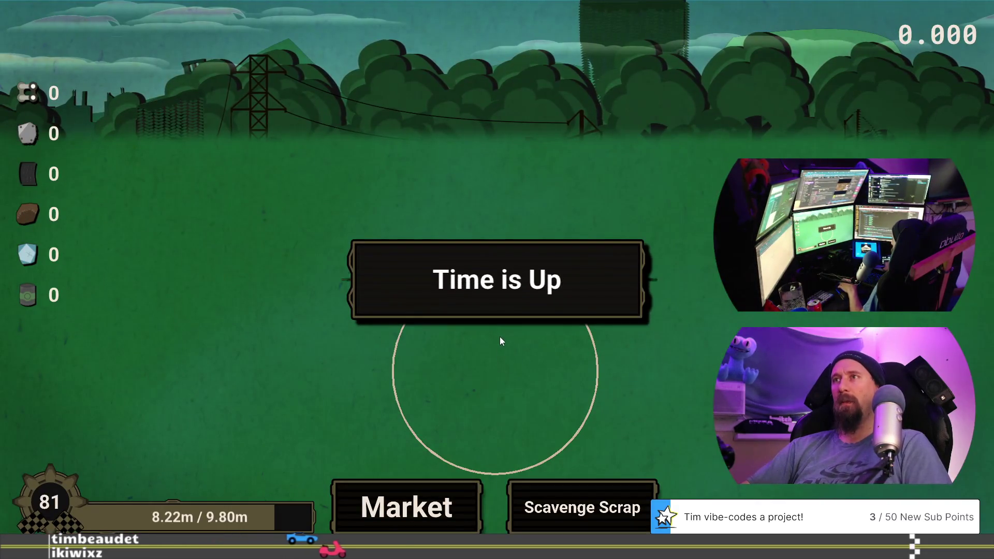
{"action": "left_click", "coordinate": [445, 508]}
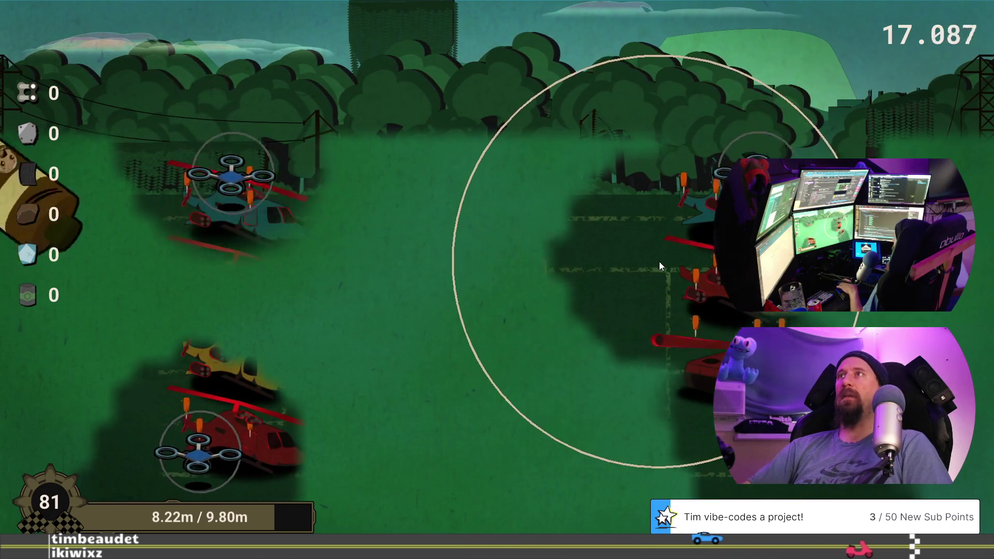
{"action": "key", "text": "Escape"}
{"action": "key", "text": "Escape"}
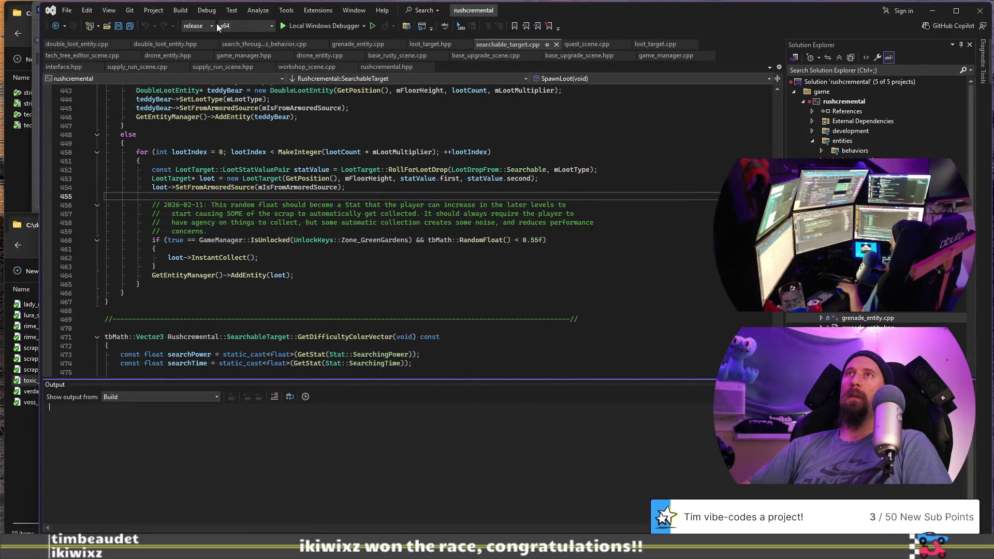
{"action": "left_click", "coordinate": [211, 25]}
{"action": "left_click", "coordinate": [213, 47]}
Step: Build the development configuration, then view the Scratch Pad tab of rusty_racer_design_doc
{"action": "key", "text": "F5"}
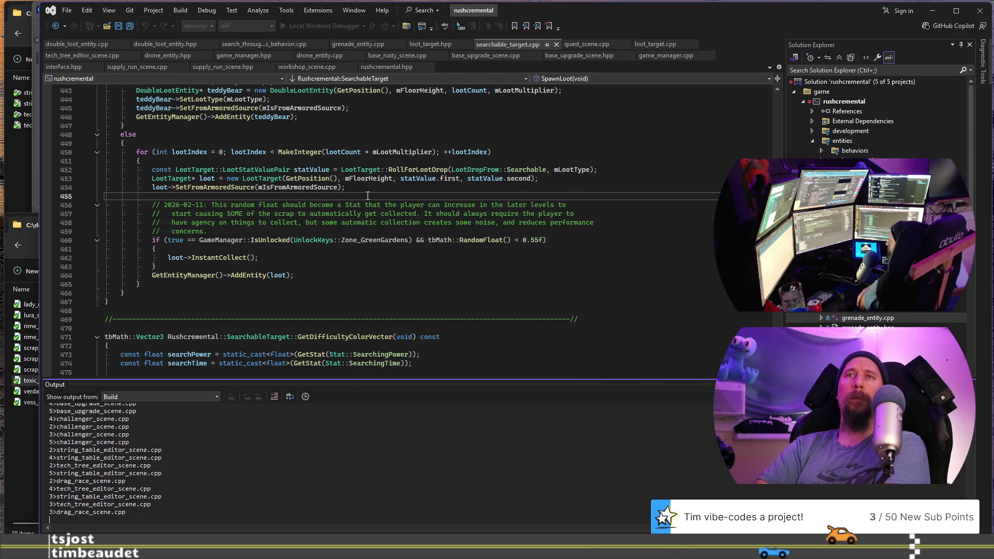
{"action": "key", "text": "alt+Tab"}
{"action": "left_click", "coordinate": [122, 277]}
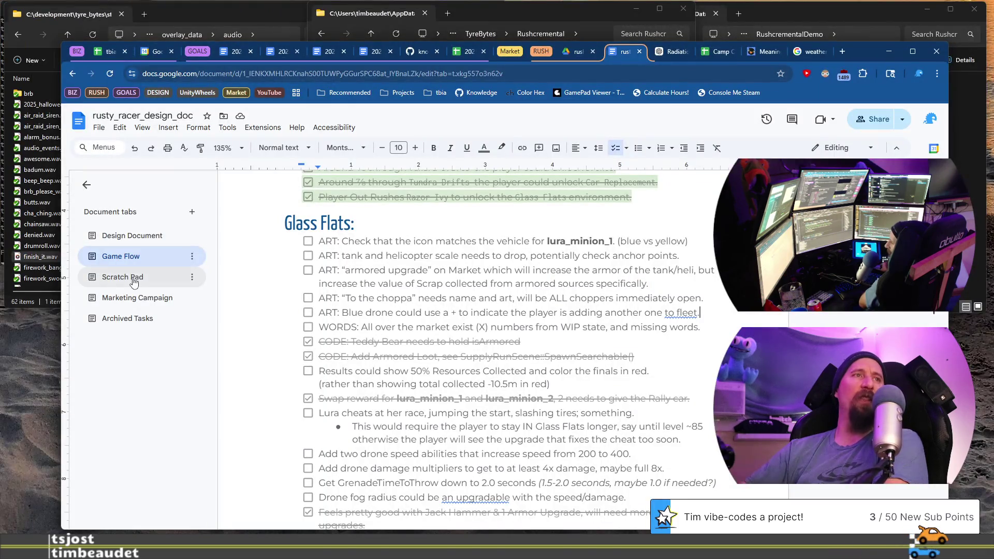
Step: Read through the Scratch Pad's Story Hooks notes, then return to the SpawnLoot code
{"action": "scroll", "coordinate": [416, 227], "scroll_direction": "down", "scroll_amount": 2}
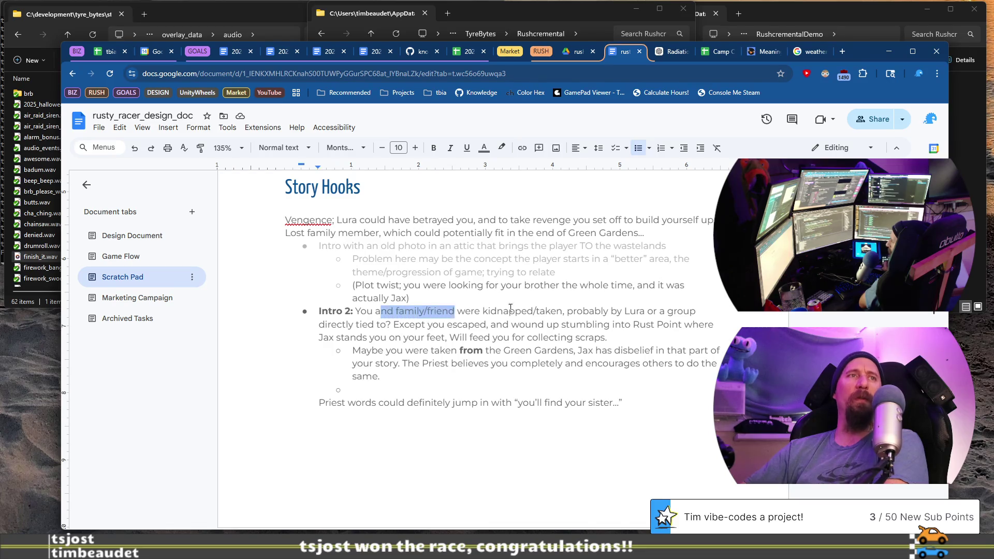
{"action": "scroll", "coordinate": [500, 309], "scroll_direction": "down", "scroll_amount": 3}
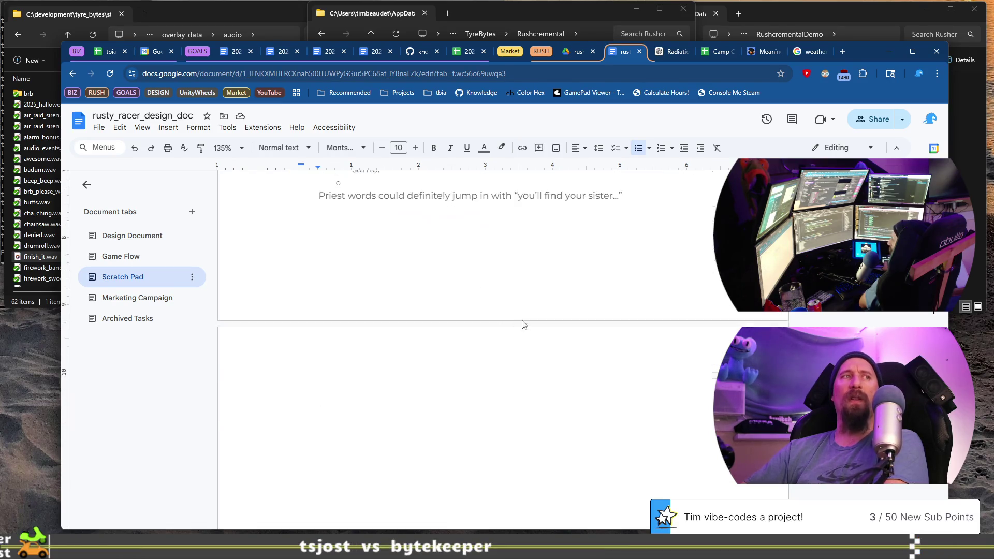
{"action": "scroll", "coordinate": [454, 327], "scroll_direction": "up", "scroll_amount": 1}
{"action": "key", "text": "alt+Tab"}
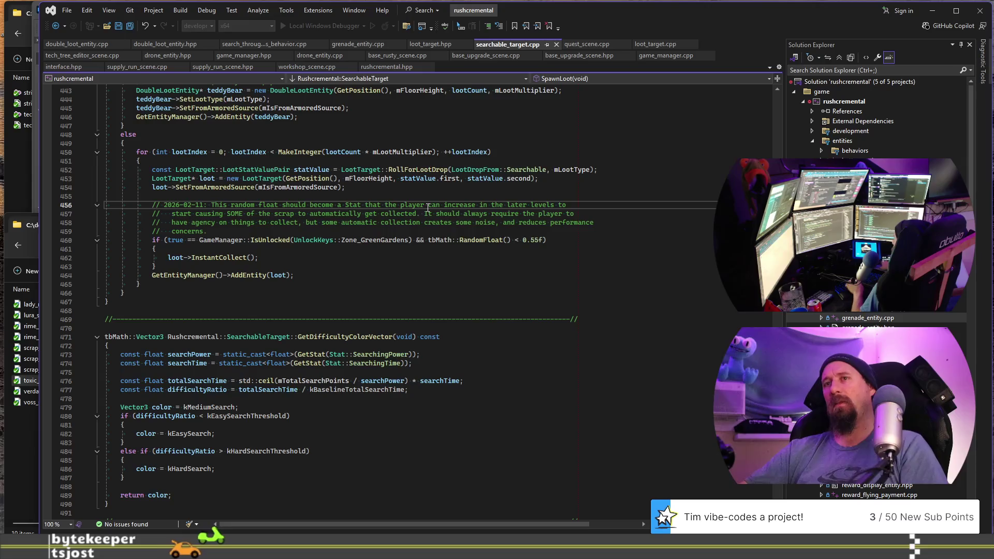
Step: Find loot_multiplier uses, rebuild the development build (5 succeeded, 0 failed), and launch it in the debugger
{"action": "key", "text": "ctrl+alt+F12"}
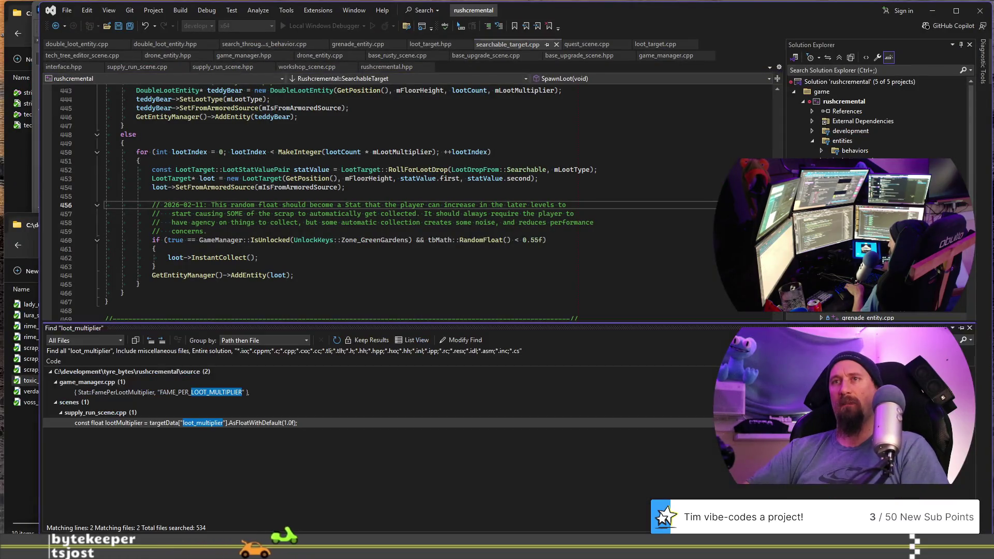
{"action": "left_click", "coordinate": [429, 283]}
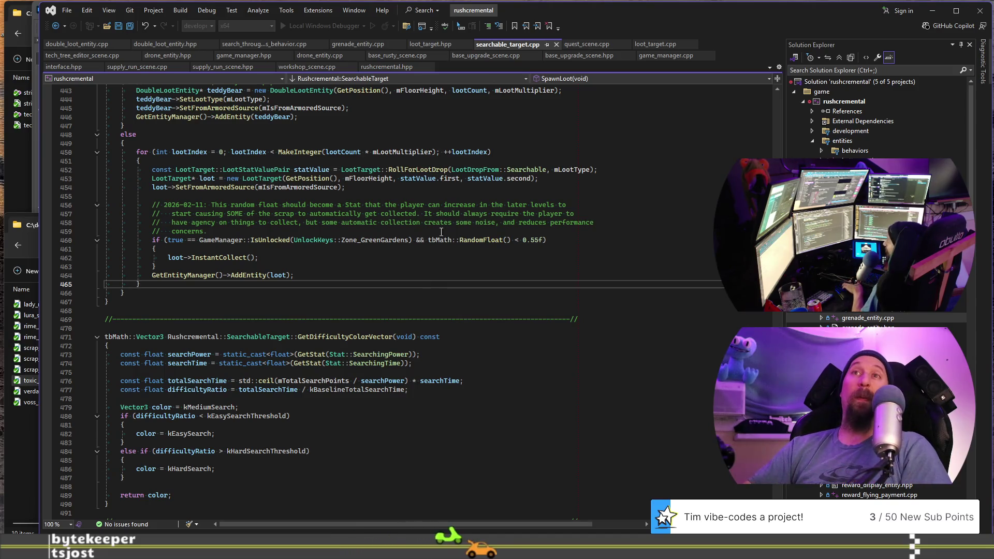
{"action": "left_click", "coordinate": [404, 233]}
{"action": "key", "text": "ctrl+shift+b"}
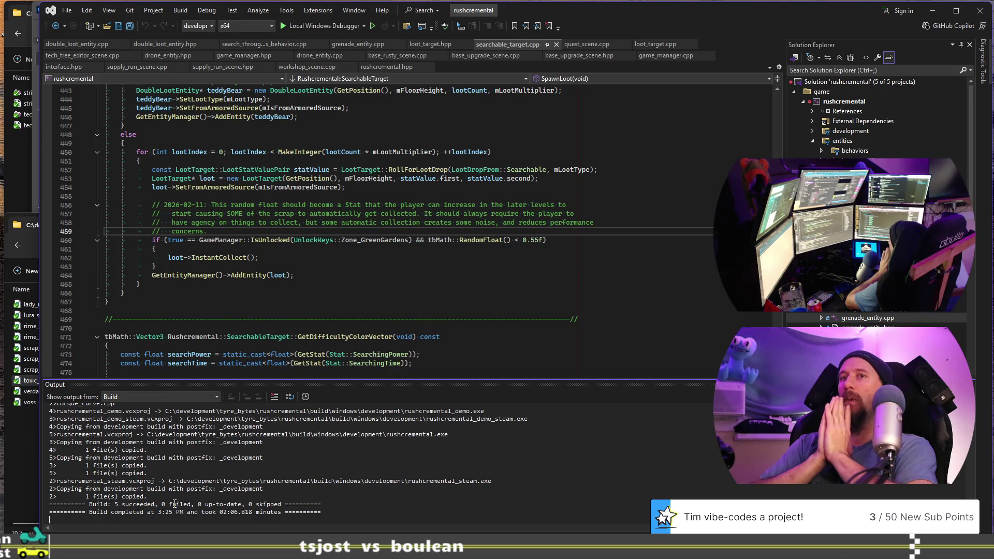
{"action": "left_click", "coordinate": [414, 310]}
{"action": "key", "text": "F5"}
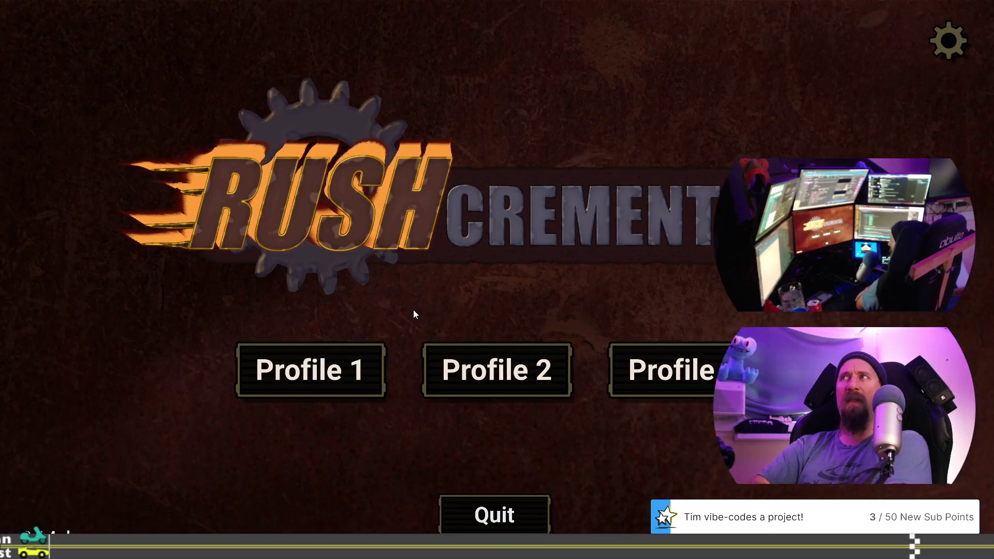
Step: Load Profile 1, pan the upgrade tree, and bring up the Terminal and Profiler overlays
{"action": "left_click", "coordinate": [346, 357]}
{"action": "mouse_move", "coordinate": [657, 436]}
{"action": "left_mouse_down"}
{"action": "mouse_move", "coordinate": [508, 404]}
{"action": "mouse_move", "coordinate": [493, 414]}
{"action": "left_mouse_up"}
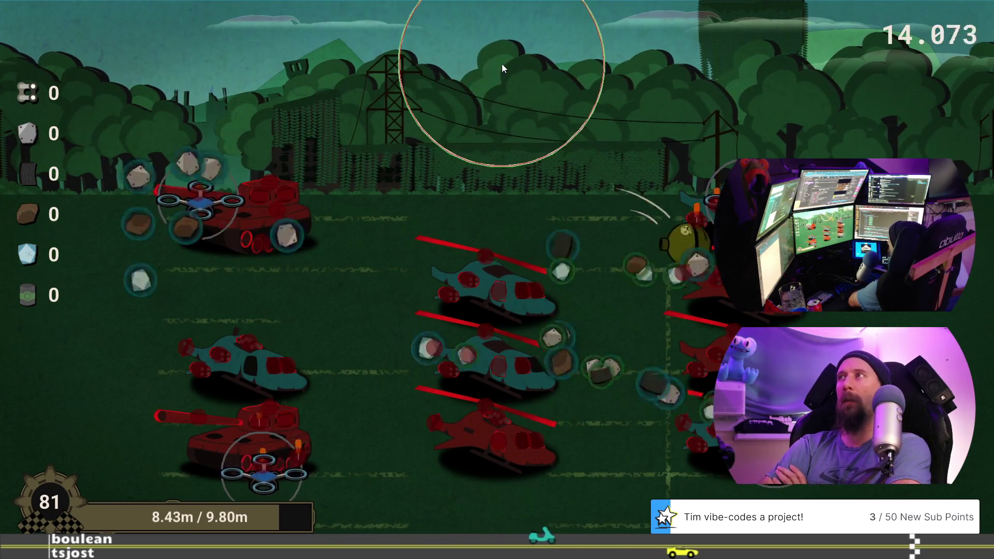
{"action": "key", "text": "grave"}
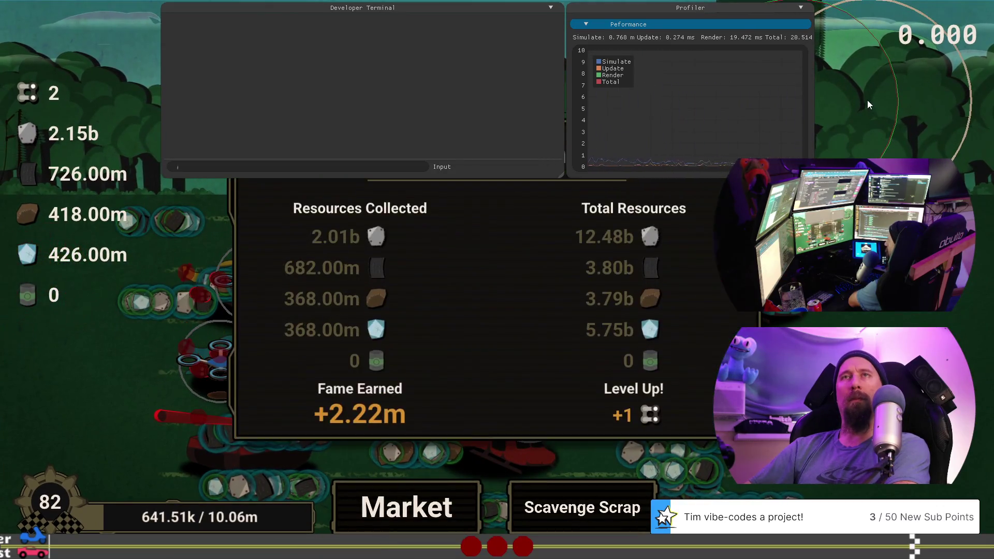
Step: Launch another Scavenge Scrap supply run from the Rushcremental results screen
{"action": "type", "text": "i"}
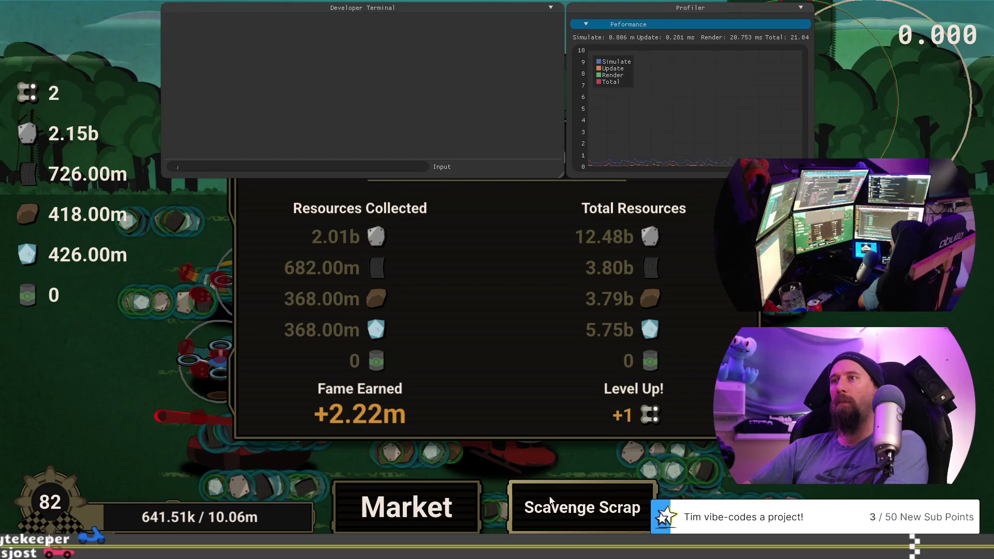
{"action": "left_click", "coordinate": [433, 507]}
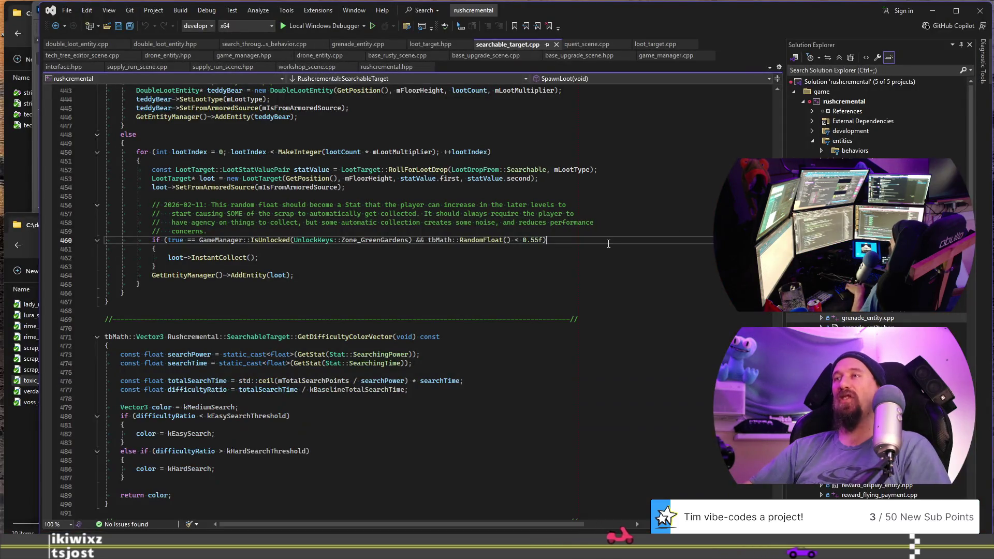
Step: Select SpawnLoot's InstantCollect condition (Zone_GreenGardens unlocked, 0.55f chance) and bring up the window switcher
{"action": "key", "text": "ctrl+shift+f"}
{"action": "key", "text": "Escape"}
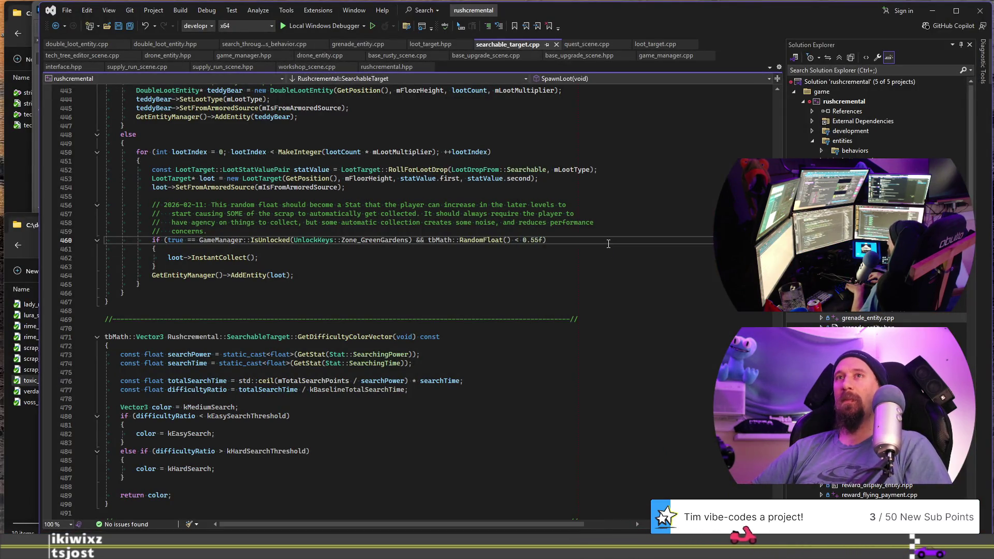
{"action": "key", "text": "shift+Home"}
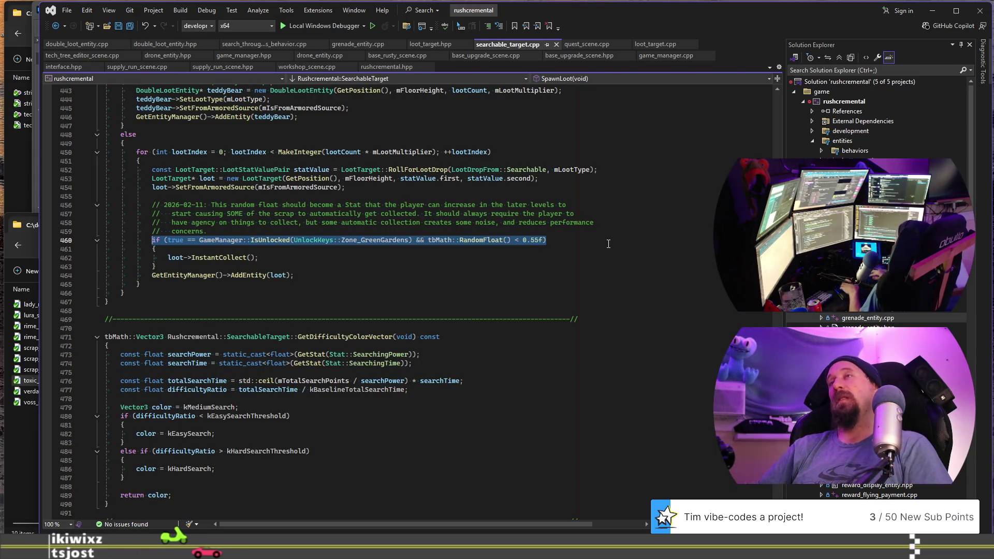
{"action": "key", "text": "alt+Tab"}
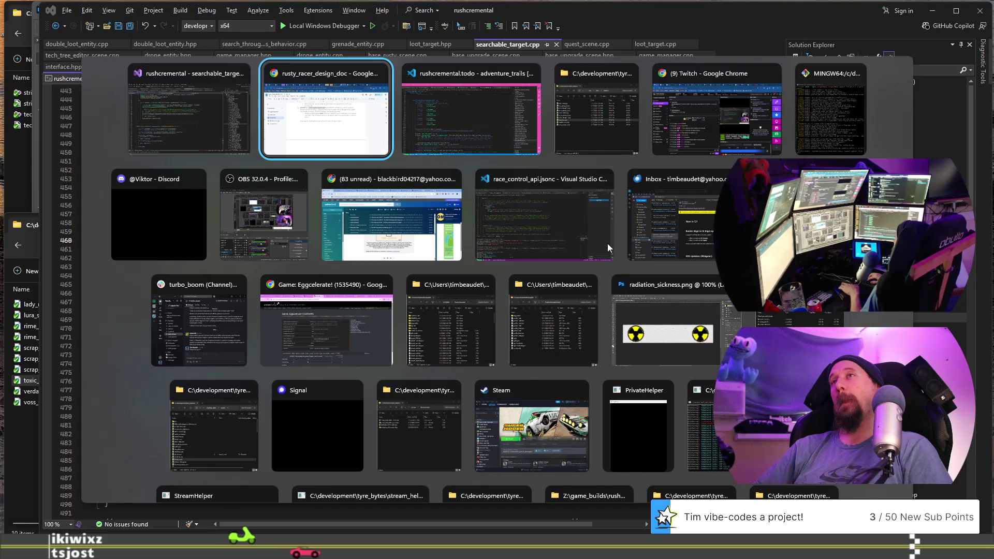
Step: Debug-launch Rushcremental with F5 and hide the developer terminal and profiler overlays
{"action": "key", "text": "alt+shift+Tab"}
{"action": "key", "text": "F5"}
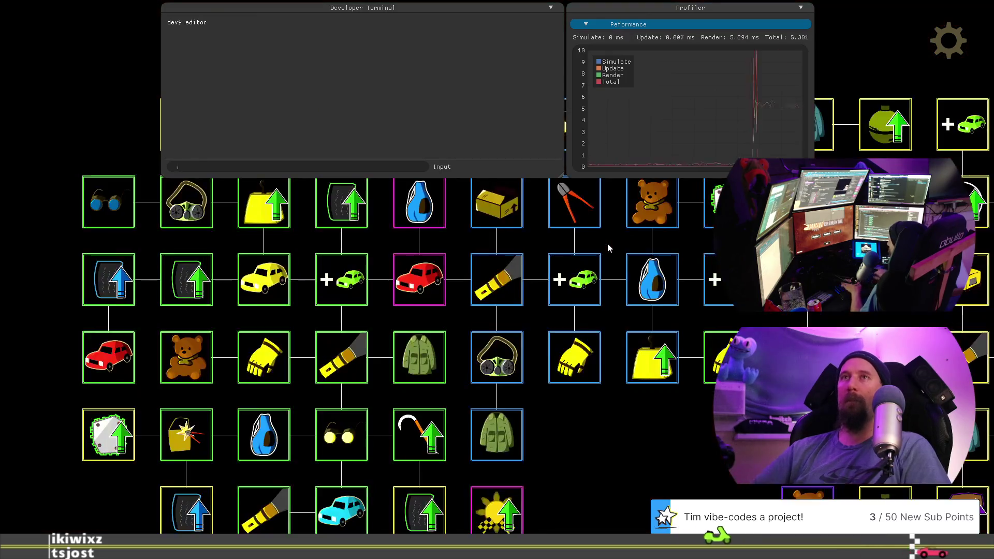
{"action": "key", "text": "grave"}
Step: Inspect the Winter Coat, Flashlight, Infra-red Lense, Gloves and Pristine Metal upgrades in the Upgrade Editor
{"action": "mouse_move", "coordinate": [682, 495]}
{"action": "left_mouse_down"}
{"action": "mouse_move", "coordinate": [489, 383]}
{"action": "mouse_move", "coordinate": [472, 419]}
{"action": "mouse_move", "coordinate": [417, 421]}
{"action": "left_mouse_up"}
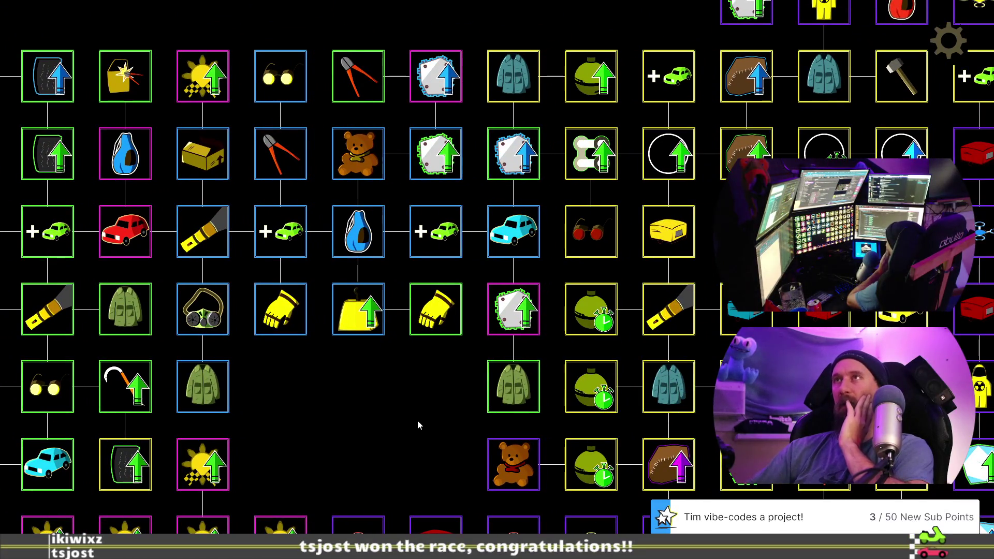
{"action": "left_click", "coordinate": [500, 84]}
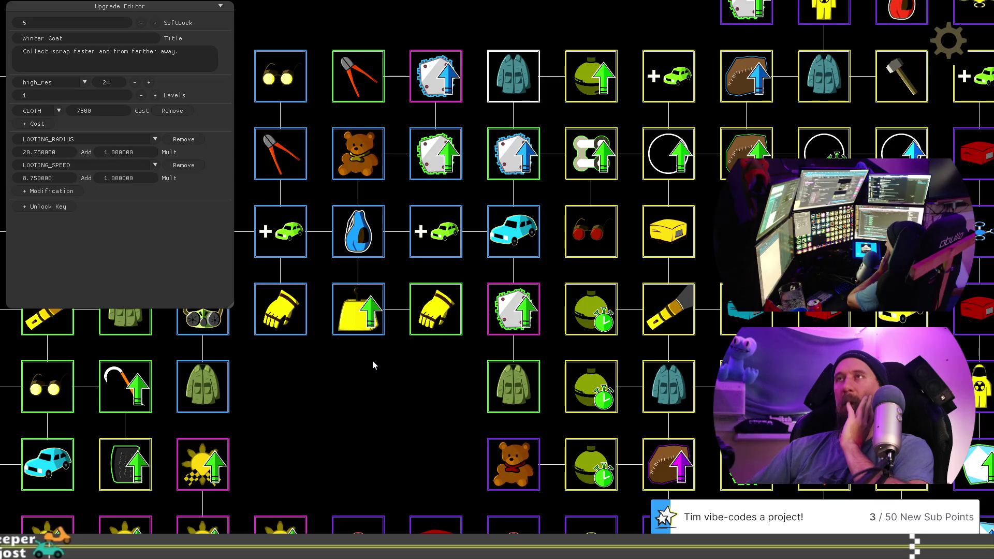
{"action": "left_click_drag", "start_coordinate": [399, 383], "coordinate": [341, 377]}
{"action": "left_click", "coordinate": [619, 300]}
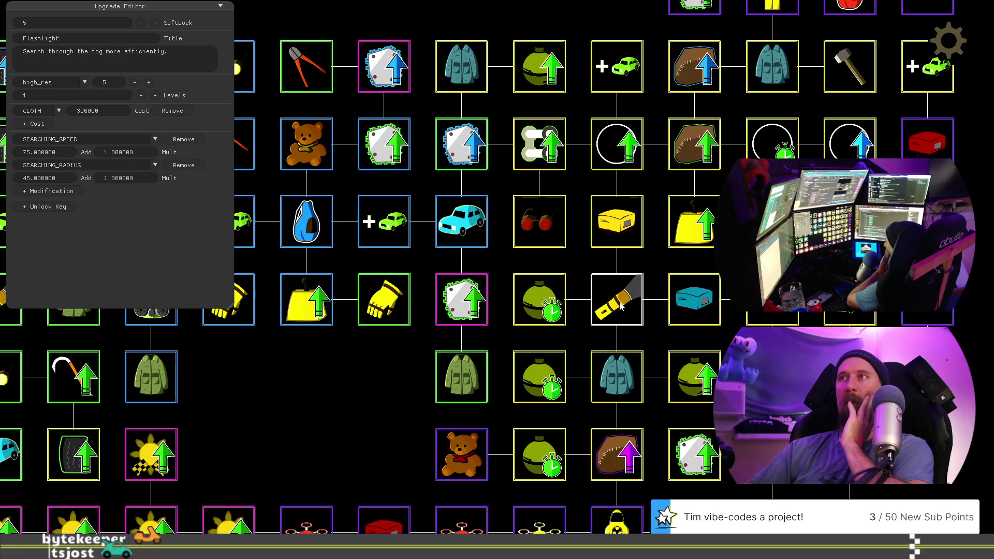
{"action": "left_click", "coordinate": [557, 226]}
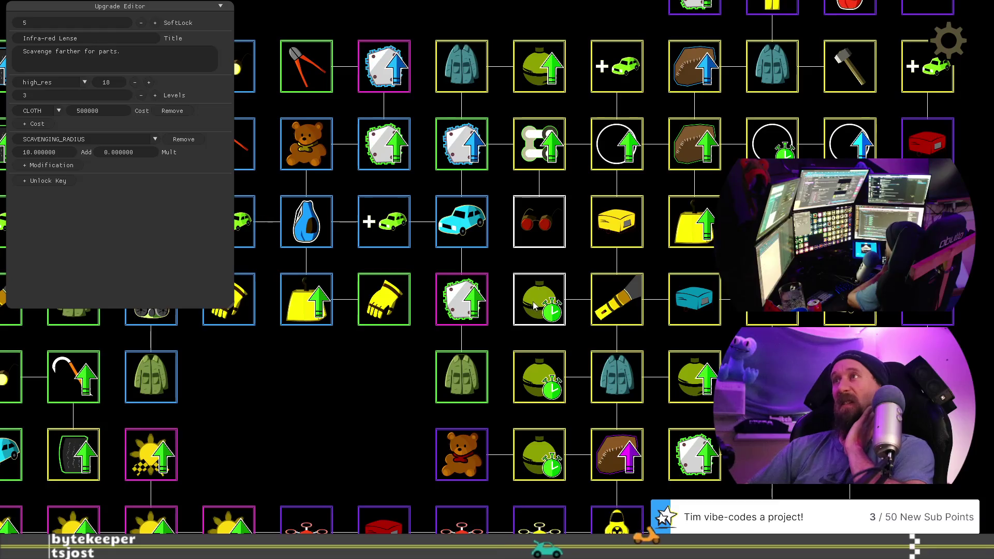
{"action": "left_click", "coordinate": [369, 313]}
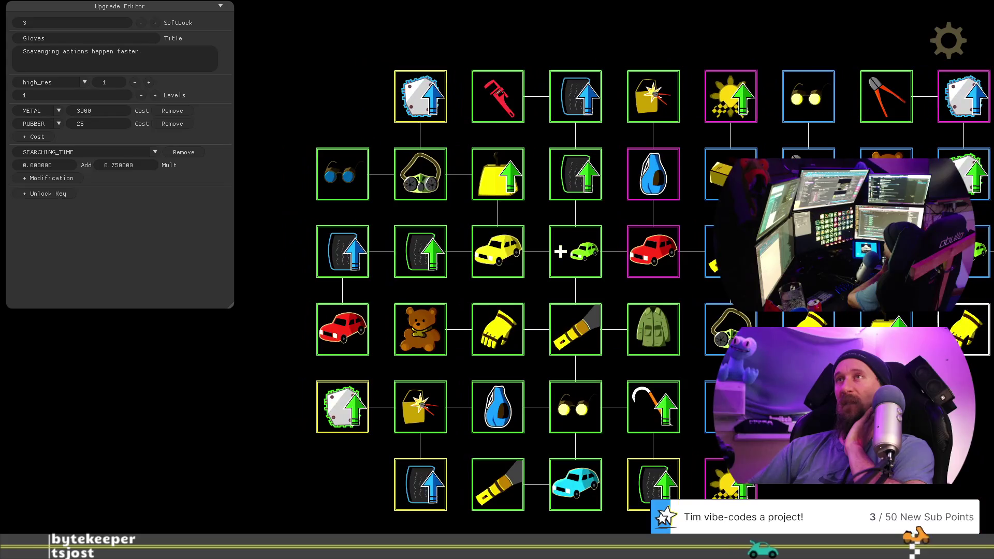
{"action": "left_click", "coordinate": [334, 96]}
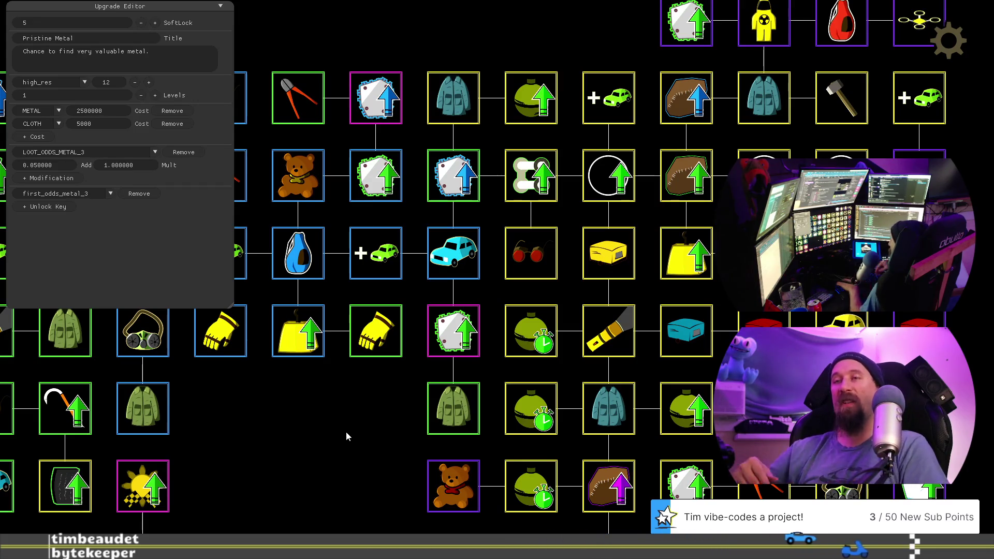
Step: Quit the running game build and switch over to the web browser
{"action": "key", "text": "Escape"}
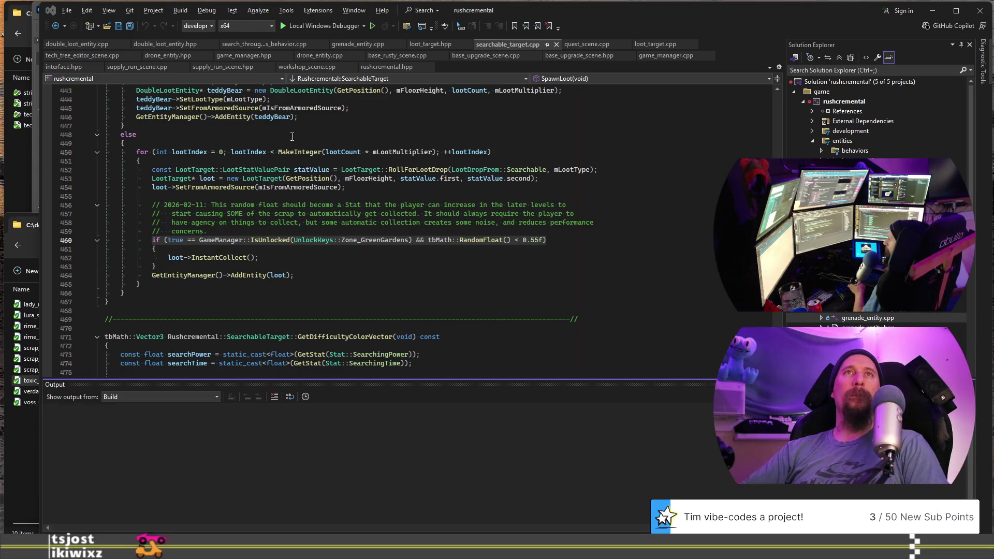
{"action": "key", "text": "alt+Tab"}
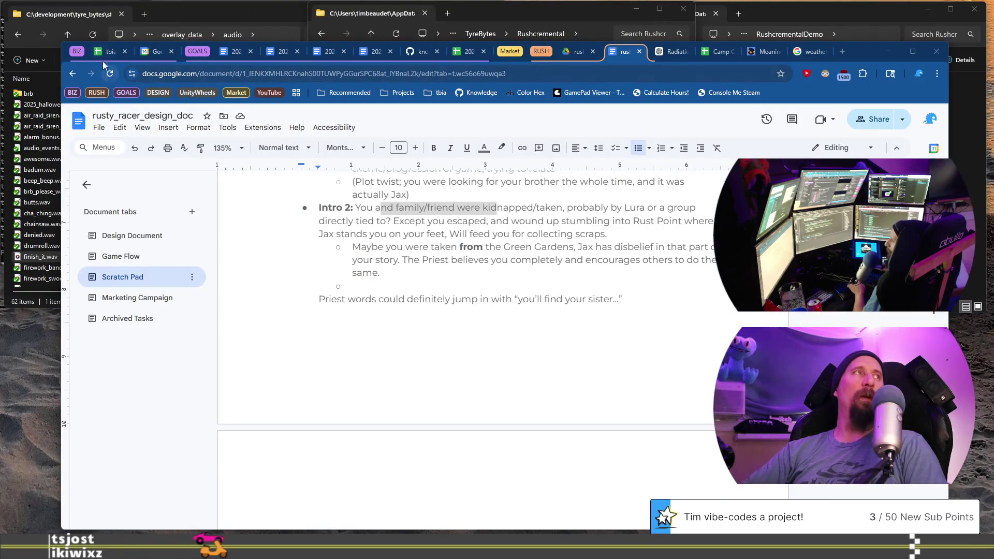
Step: In tbia_tracker_2026, change the 2026-04-14 Rushcremental hours from 12 to 12.5
{"action": "left_click", "coordinate": [102, 53]}
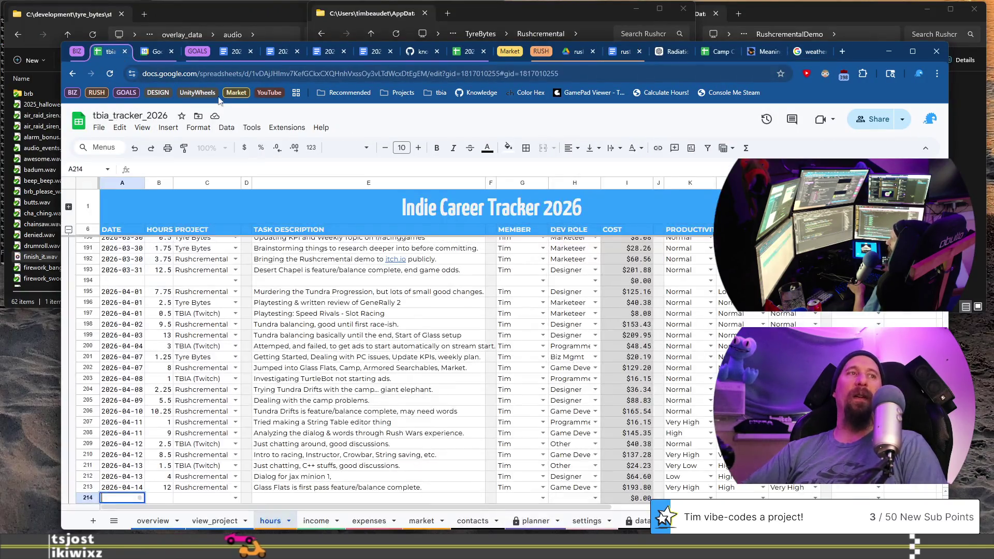
{"action": "left_click", "coordinate": [168, 488]}
{"action": "key", "text": "Return"}
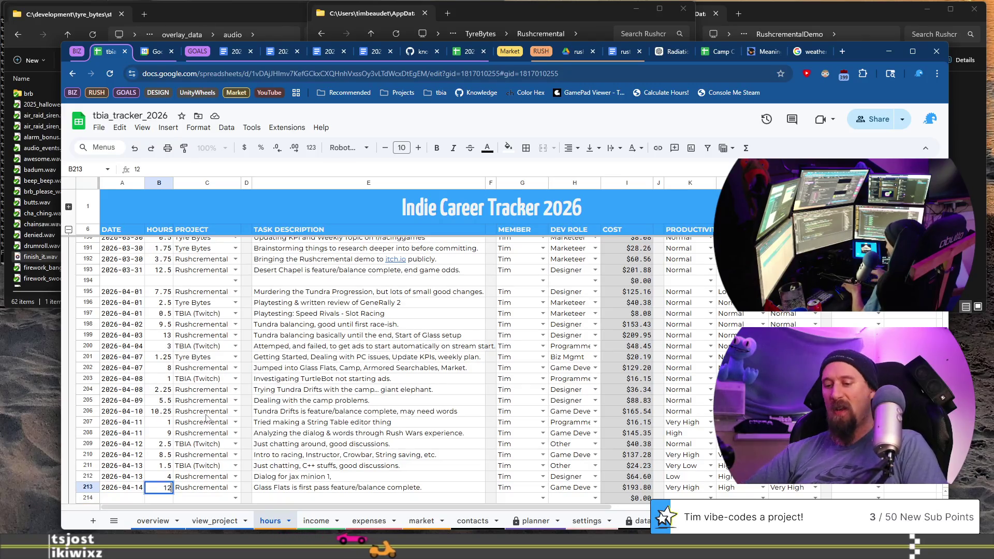
{"action": "type", "text": ".5"}
{"action": "key", "text": "Return"}
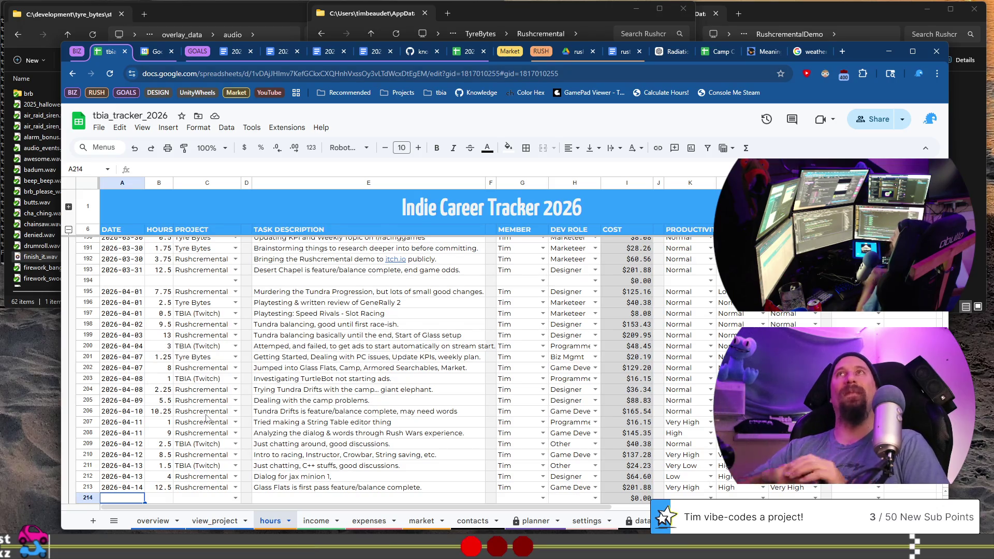
Step: Open twitch.tv in a new browser tab
{"action": "left_click", "coordinate": [841, 51]}
{"action": "type", "text": "tw"}
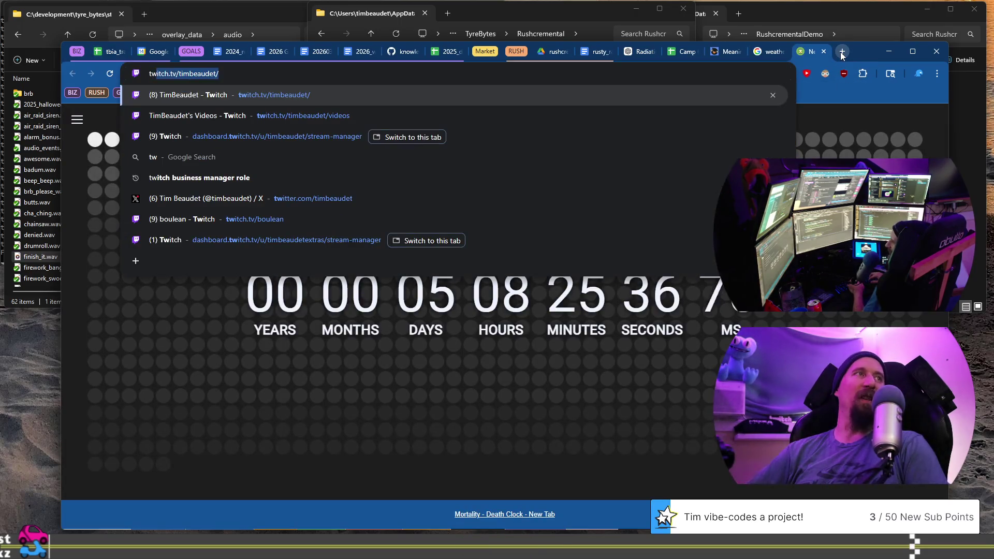
{"action": "key", "text": "Return"}
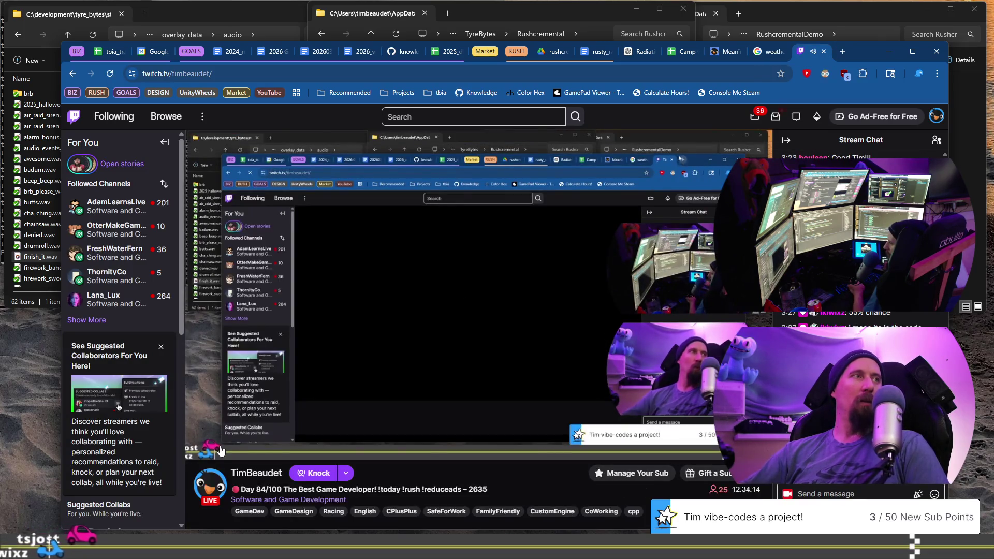
Step: Expand the Followed Channels list fully with repeated Show More and browse through it
{"action": "left_click", "coordinate": [89, 320]}
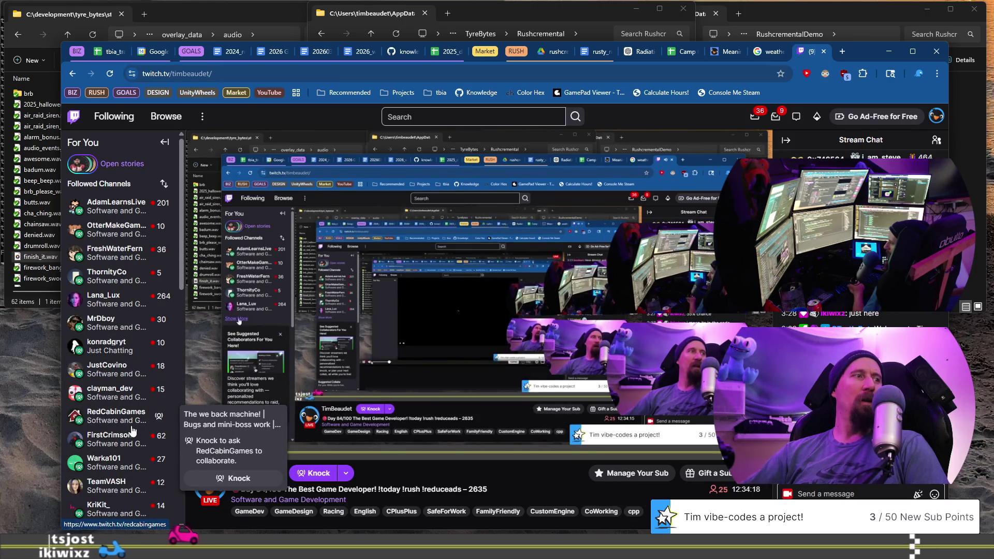
{"action": "scroll", "coordinate": [139, 454], "scroll_direction": "down", "scroll_amount": 1}
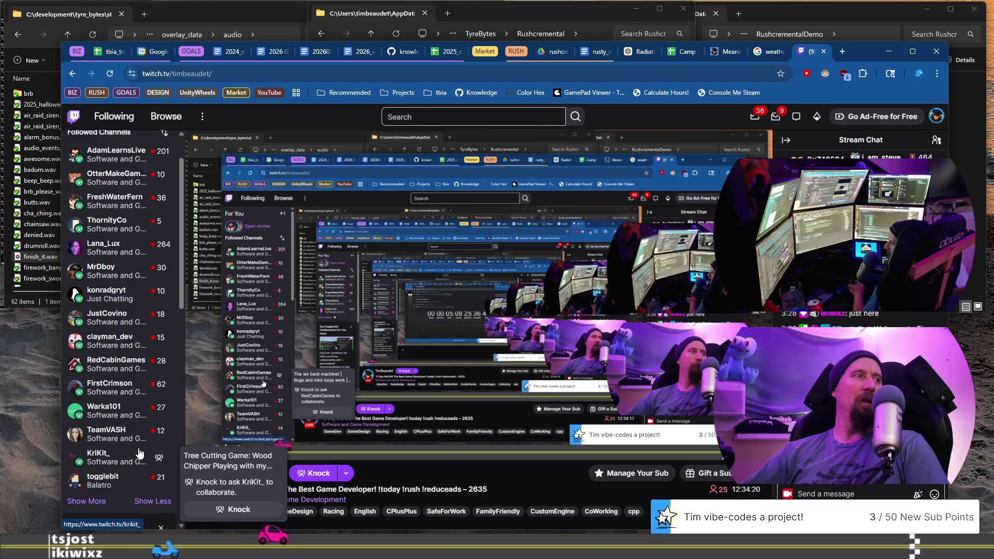
{"action": "scroll", "coordinate": [140, 454], "scroll_direction": "down", "scroll_amount": 1}
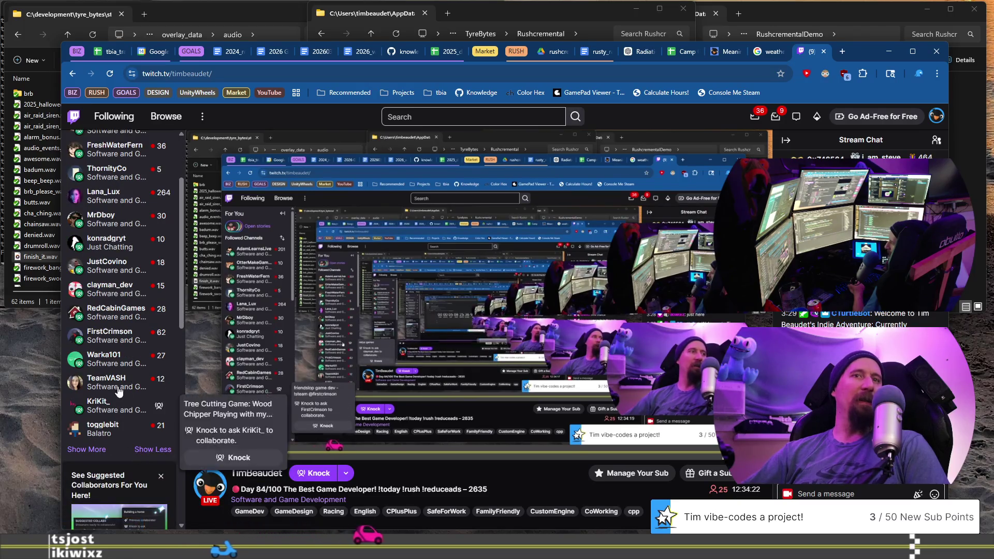
{"action": "scroll", "coordinate": [119, 392], "scroll_direction": "up", "scroll_amount": 2}
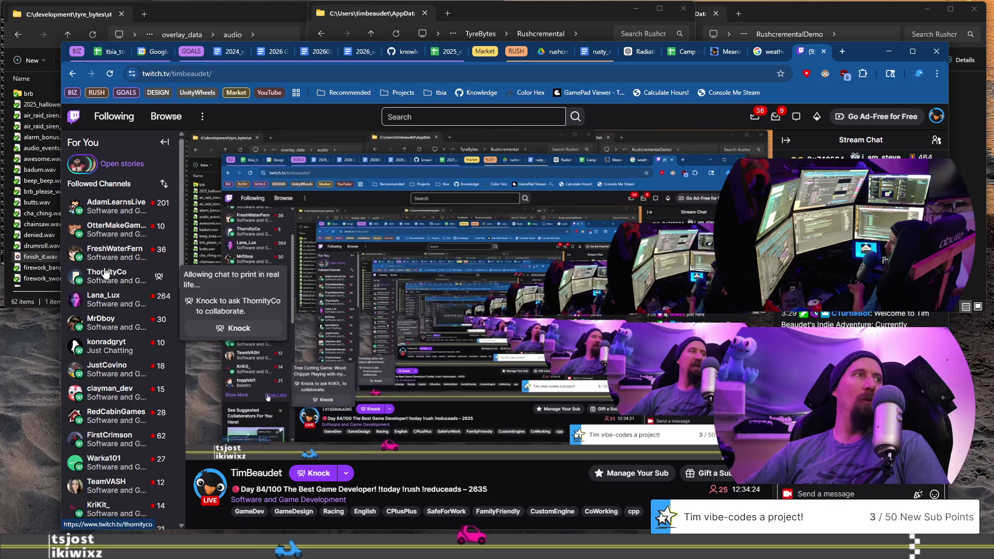
{"action": "scroll", "coordinate": [111, 337], "scroll_direction": "down", "scroll_amount": 3}
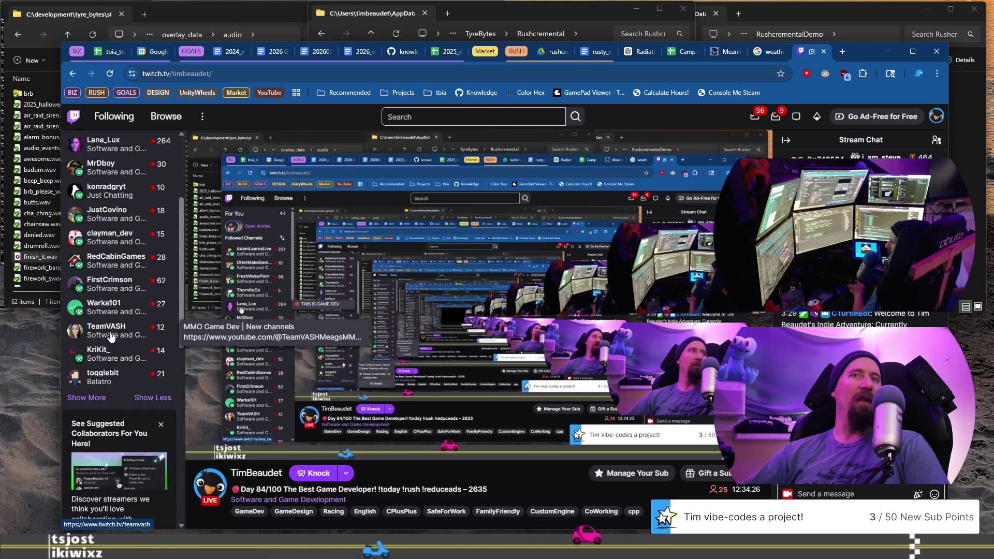
{"action": "left_click", "coordinate": [88, 397]}
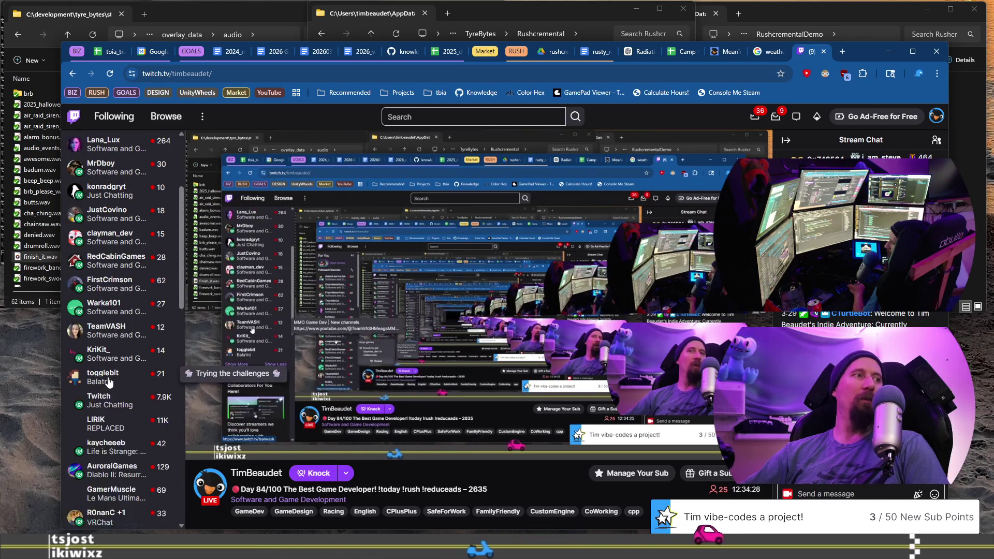
{"action": "scroll", "coordinate": [109, 382], "scroll_direction": "down", "scroll_amount": 1}
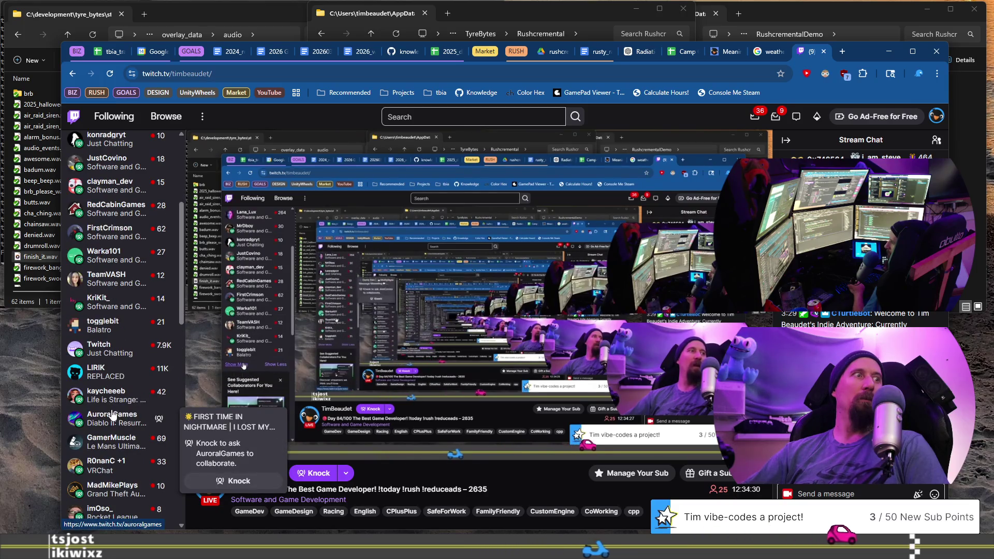
{"action": "scroll", "coordinate": [101, 446], "scroll_direction": "down", "scroll_amount": 2}
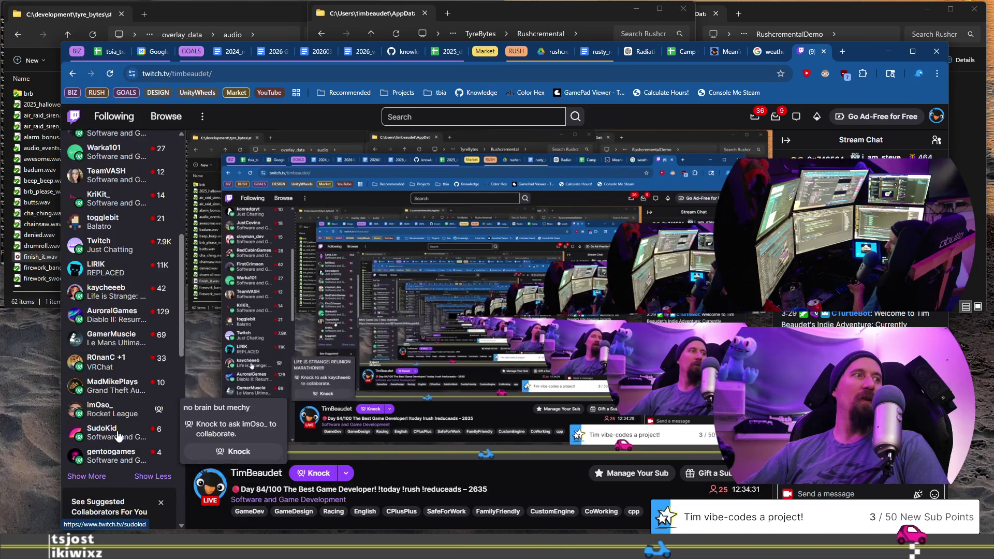
{"action": "left_click", "coordinate": [93, 476]}
{"action": "scroll", "coordinate": [103, 487], "scroll_direction": "down", "scroll_amount": 2}
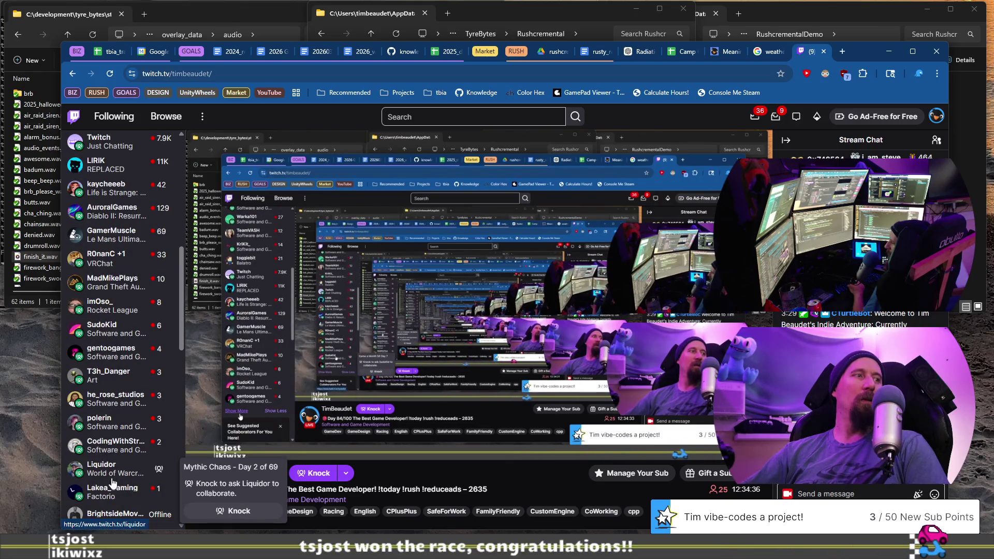
{"action": "scroll", "coordinate": [115, 490], "scroll_direction": "down", "scroll_amount": 1}
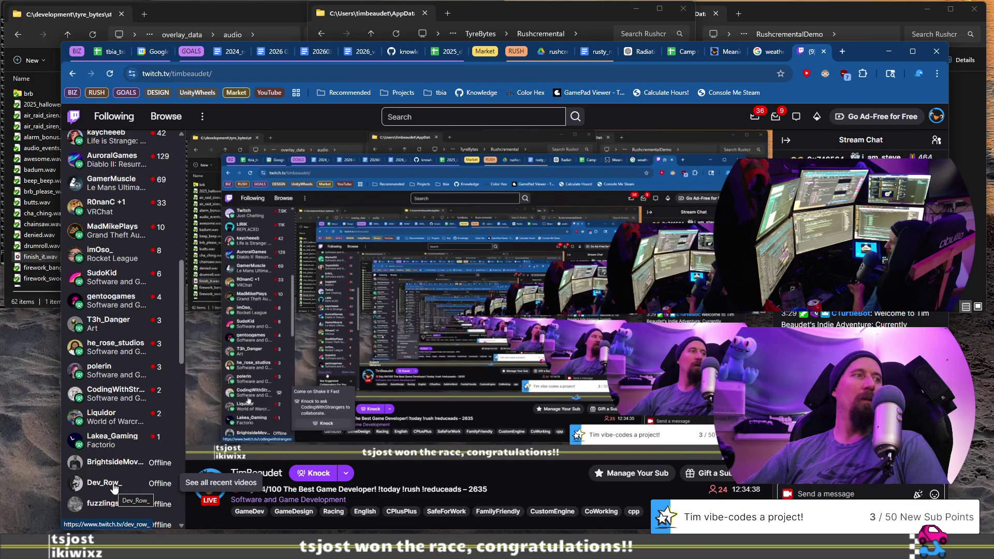
{"action": "scroll", "coordinate": [119, 455], "scroll_direction": "up", "scroll_amount": 4}
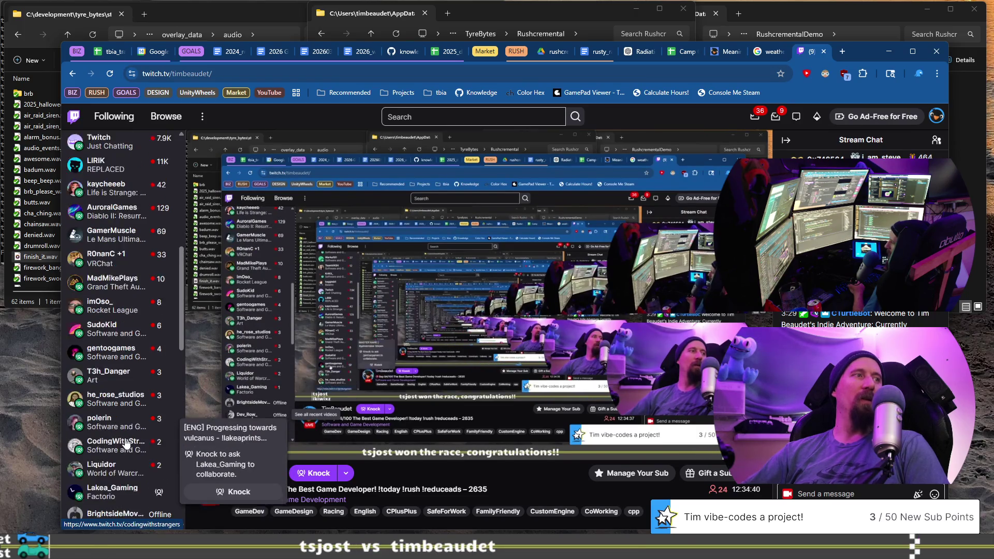
{"action": "scroll", "coordinate": [125, 440], "scroll_direction": "up", "scroll_amount": 5}
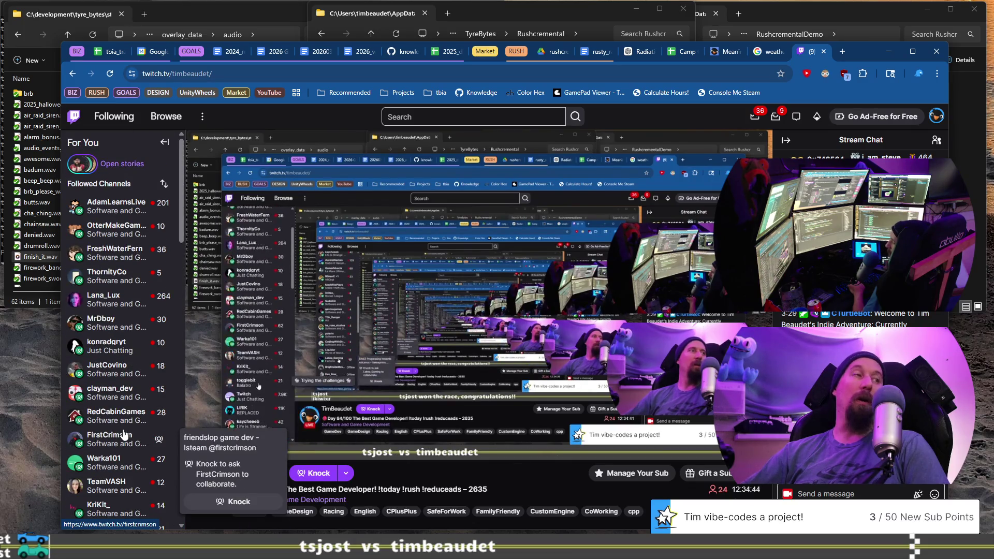
Step: Open the followed game-dev channel's live stream, select its web address, and return to Visual Studio
{"action": "left_click", "coordinate": [117, 226]}
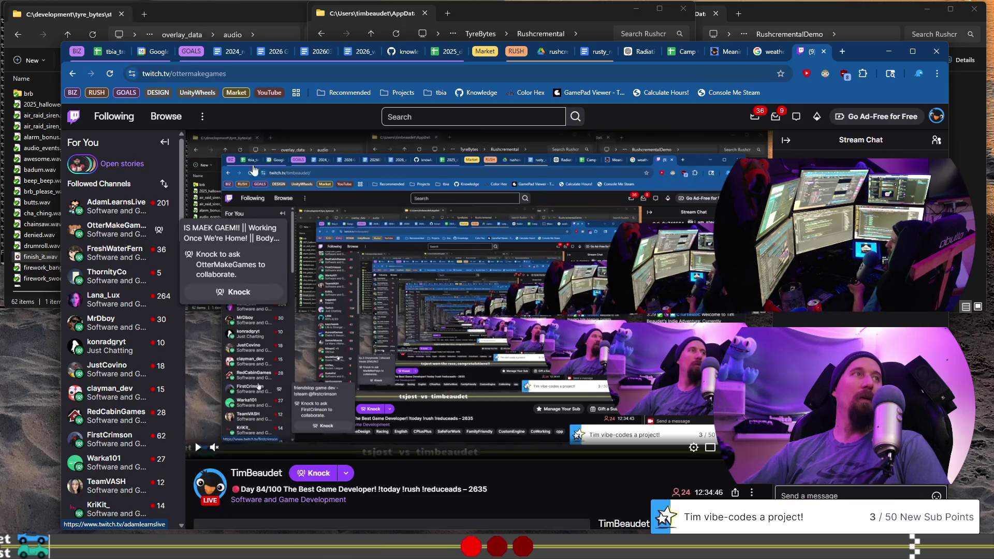
{"action": "left_click", "coordinate": [218, 72]}
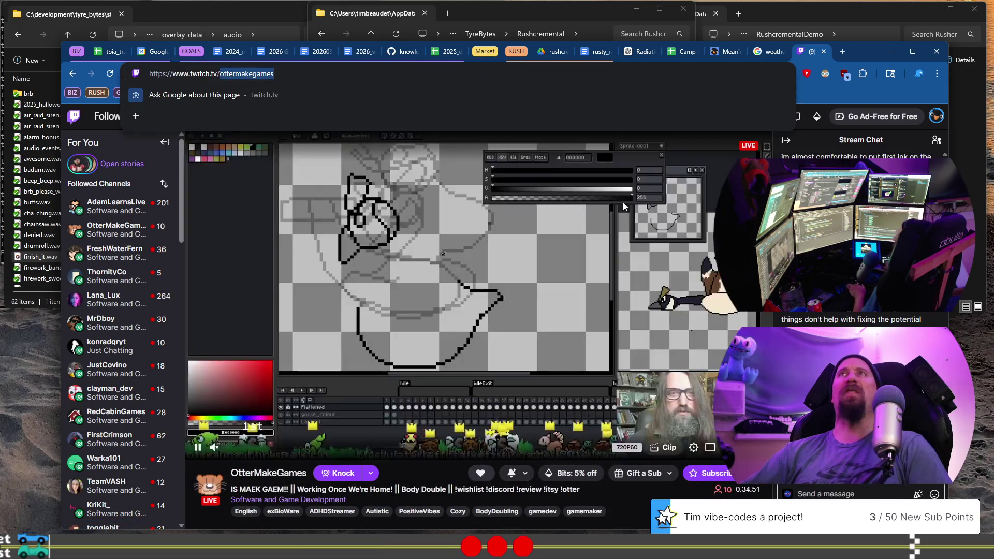
{"action": "key", "text": "alt+Tab"}
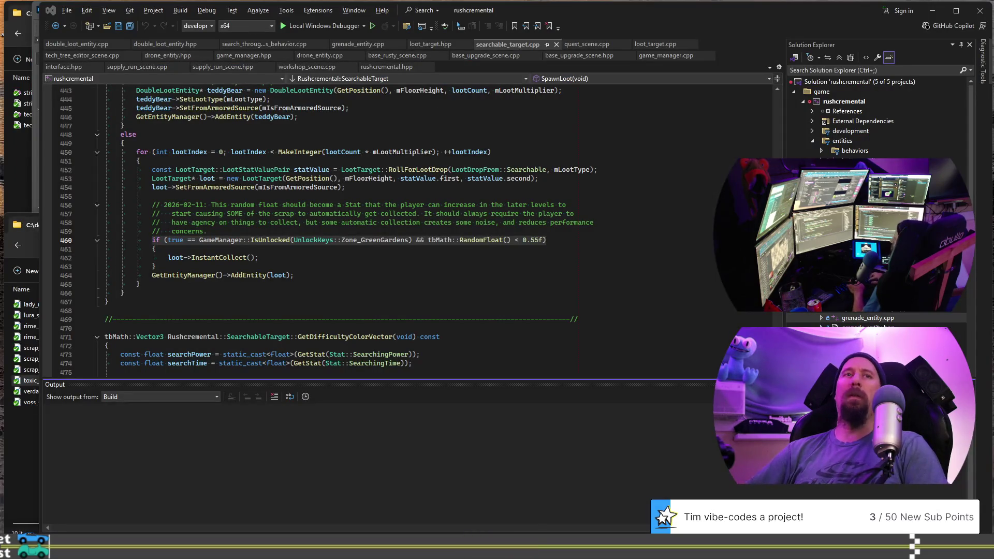